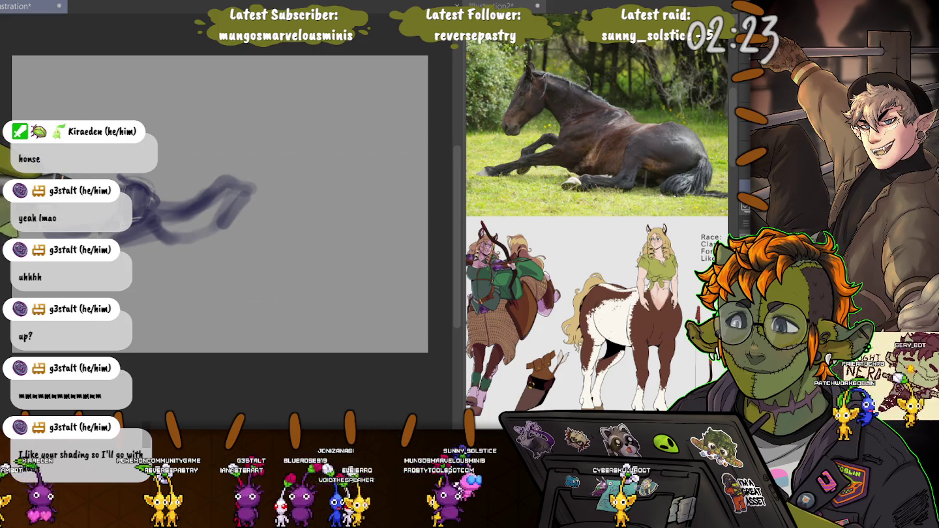
# Step: Paint large dark blue-grey strokes for the lying horse's body, smudging and reshaping them
pyautogui.moveTo(143, 239); pyautogui.dragTo(221, 225)
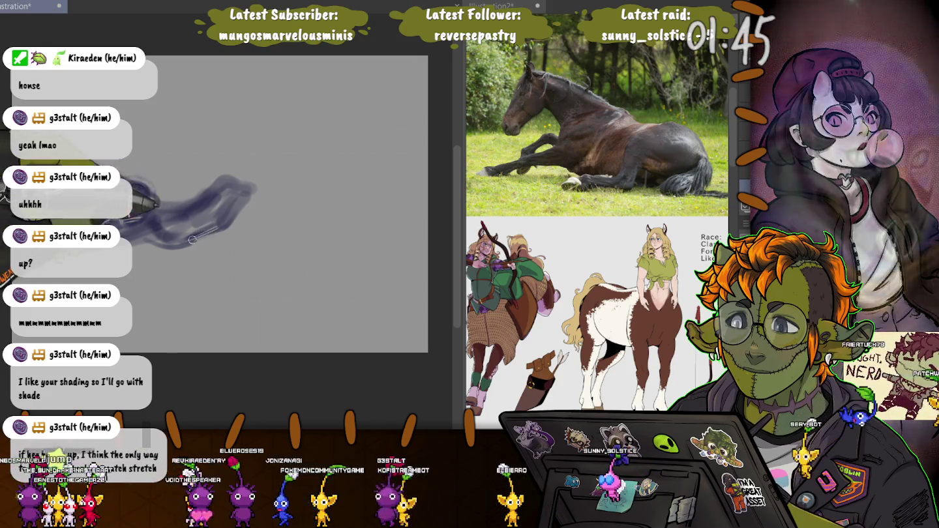
pyautogui.moveTo(144, 220)
pyautogui.mouseDown()
pyautogui.moveTo(250, 178)
pyautogui.moveTo(174, 208)
pyautogui.mouseUp()
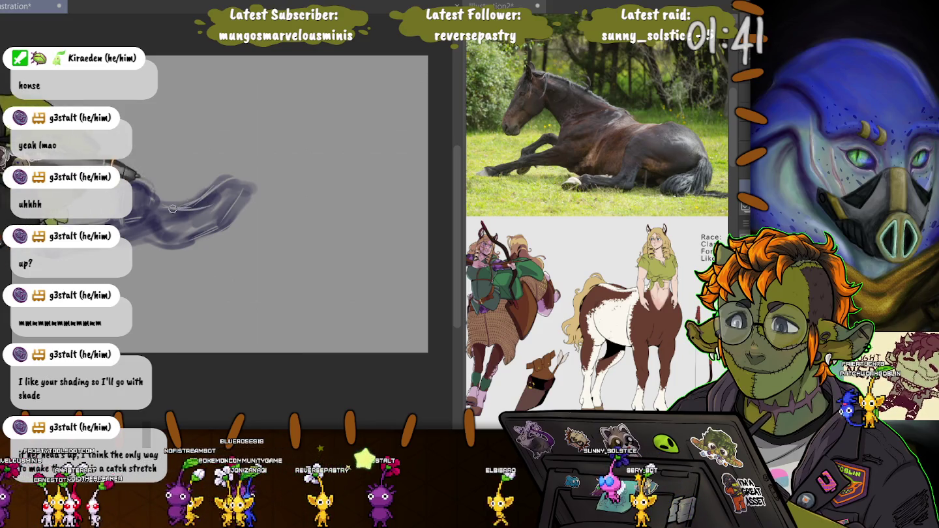
pyautogui.moveTo(194, 207); pyautogui.dragTo(206, 193)
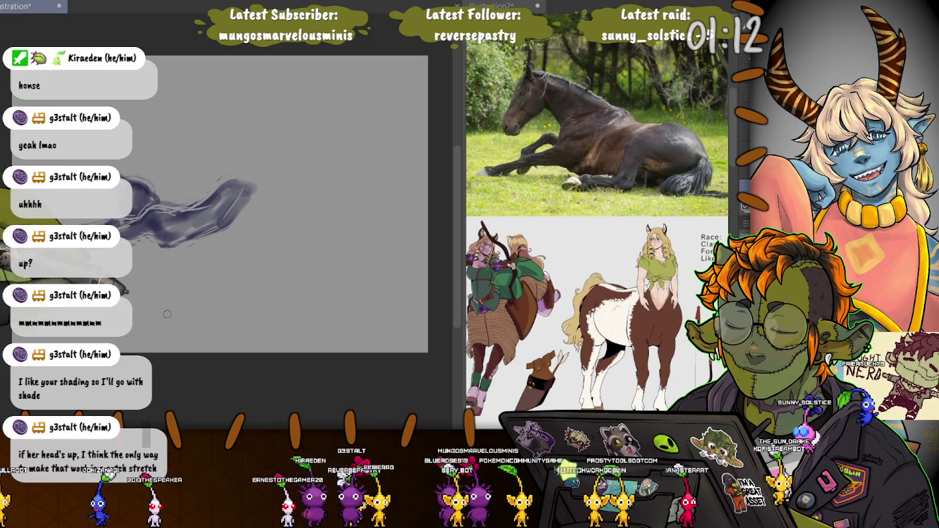
pyautogui.moveTo(78, 156); pyautogui.dragTo(183, 150)
pyautogui.moveTo(162, 215); pyautogui.dragTo(411, 267)
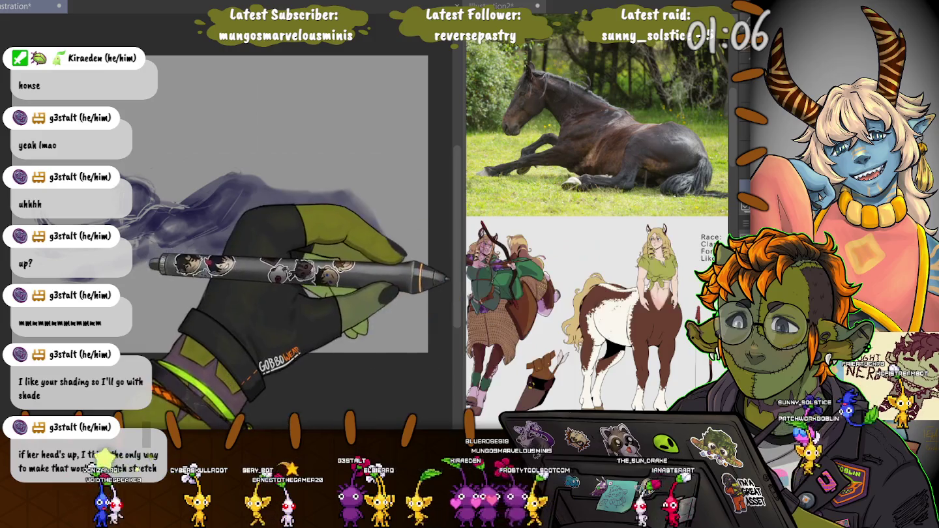
# Step: Transform the head end of the horse blocking: shift it up-left, tilt it counter-clockwise, commit
pyautogui.hotkey('ctrl', 't')
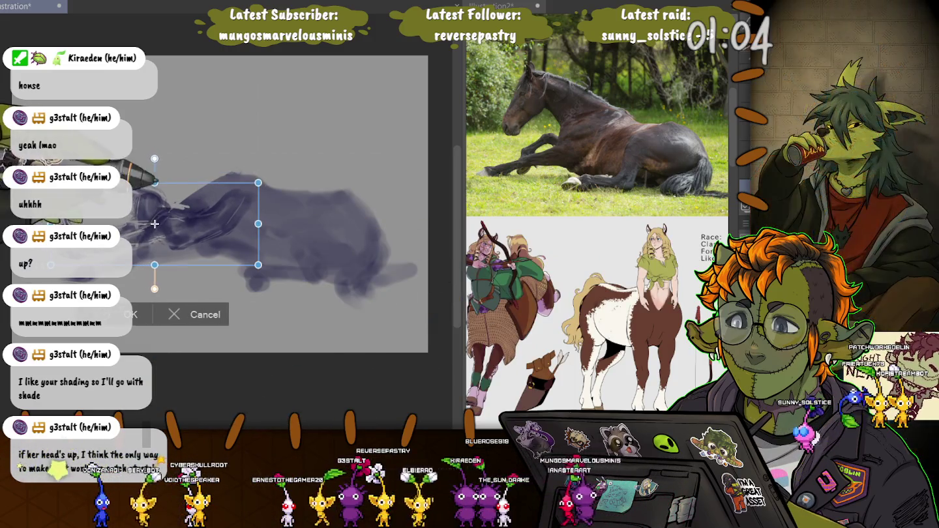
pyautogui.moveTo(151, 223); pyautogui.dragTo(127, 201)
pyautogui.moveTo(127, 135); pyautogui.dragTo(109, 137)
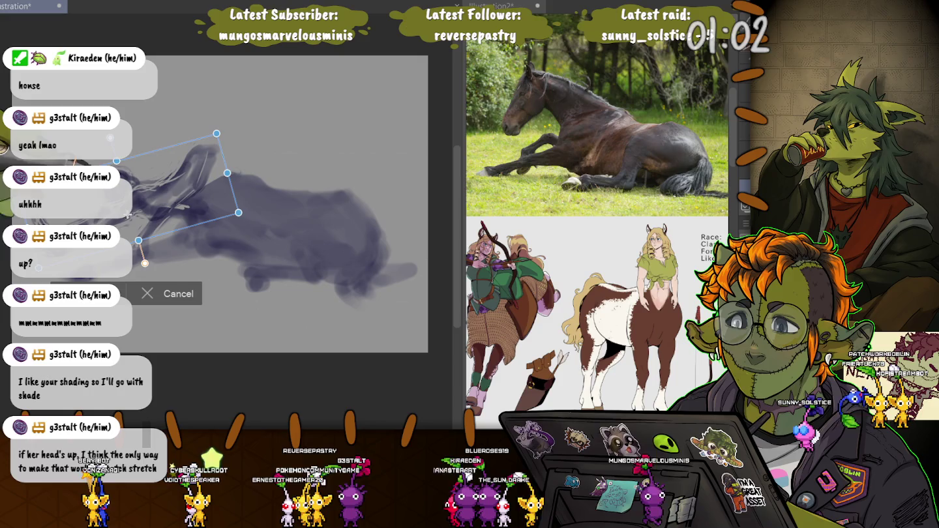
pyautogui.moveTo(127, 223)
pyautogui.mouseDown()
pyautogui.moveTo(135, 246)
pyautogui.moveTo(126, 234)
pyautogui.mouseUp()
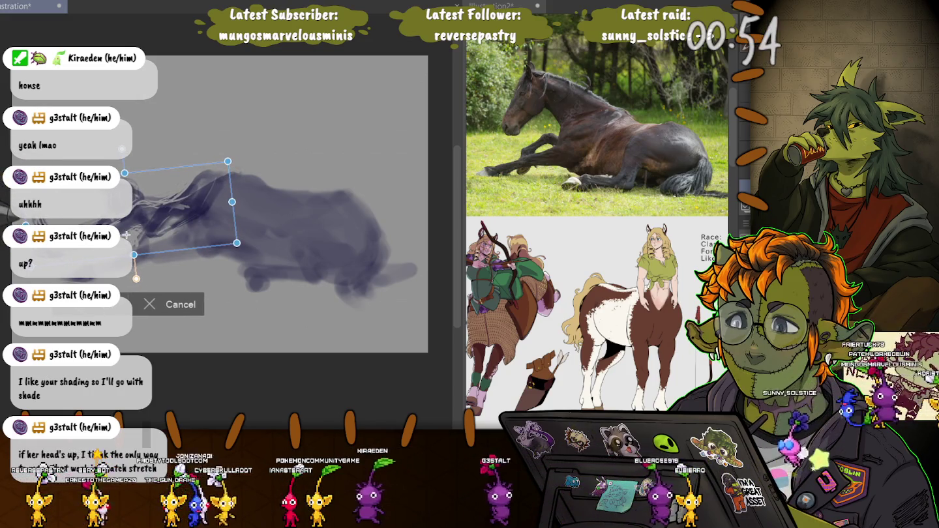
pyautogui.moveTo(125, 234); pyautogui.dragTo(122, 234)
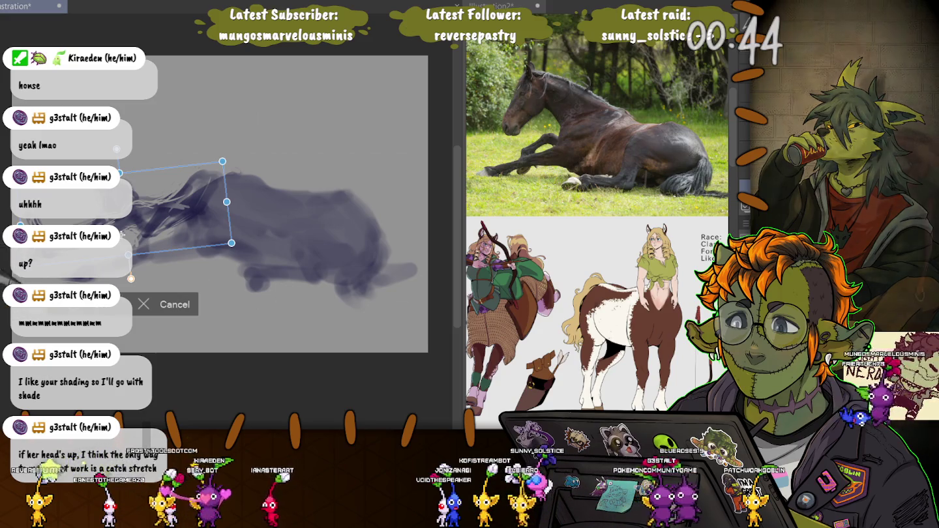
pyautogui.press('Return')
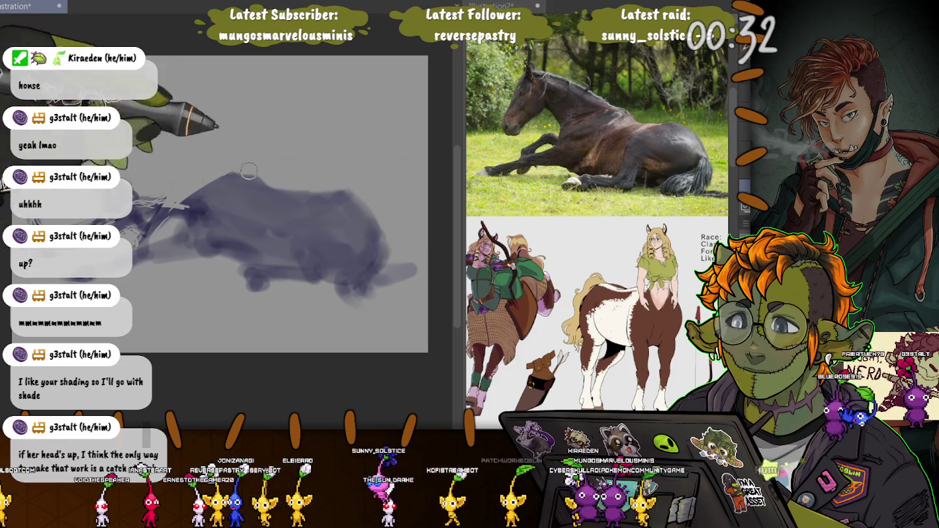
# Step: Paint a darker diagonal stroke along the neck and back, plus a short light stroke nearby
pyautogui.moveTo(228, 175); pyautogui.dragTo(141, 228)
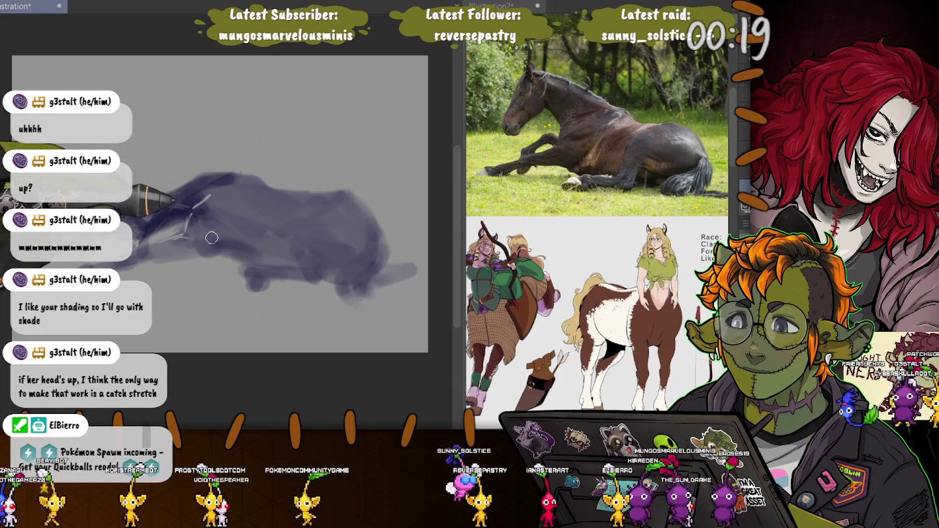
pyautogui.moveTo(215, 238); pyautogui.dragTo(197, 253)
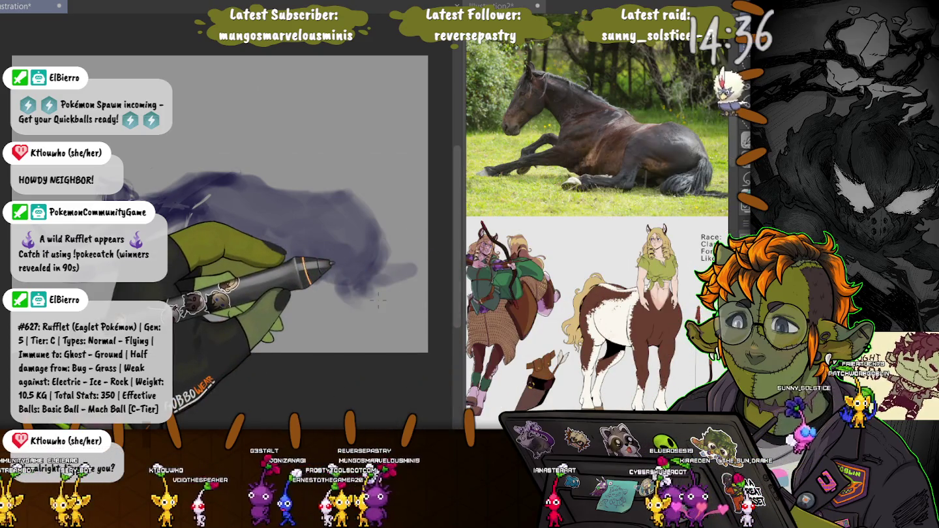
# Step: Transform the front part of the horse sketch, pulling its right edge inward and skewing it
pyautogui.hotkey('ctrl', 't')
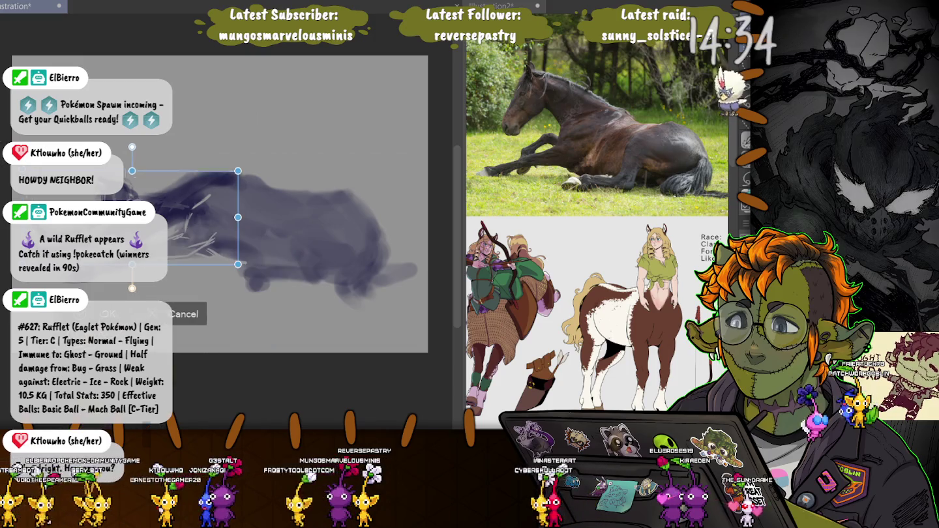
pyautogui.moveTo(238, 264); pyautogui.dragTo(217, 250)
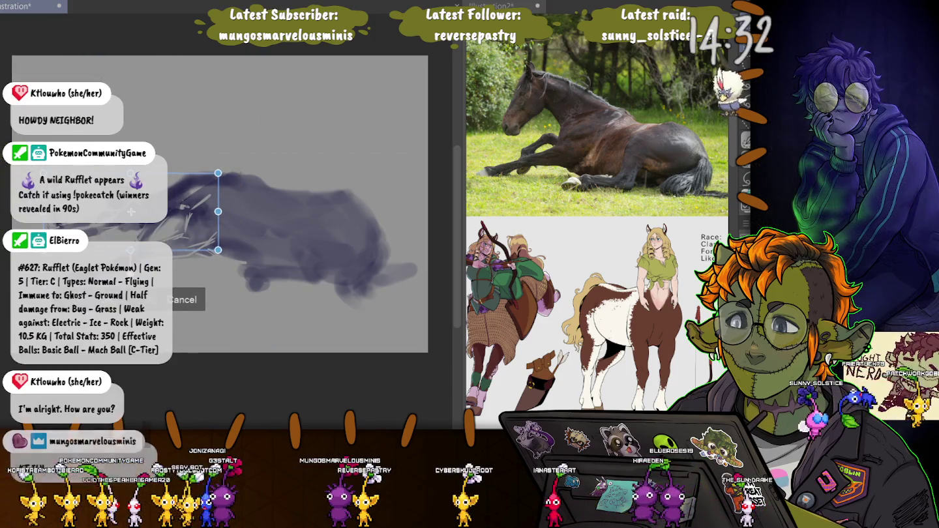
pyautogui.moveTo(218, 249); pyautogui.dragTo(237, 249)
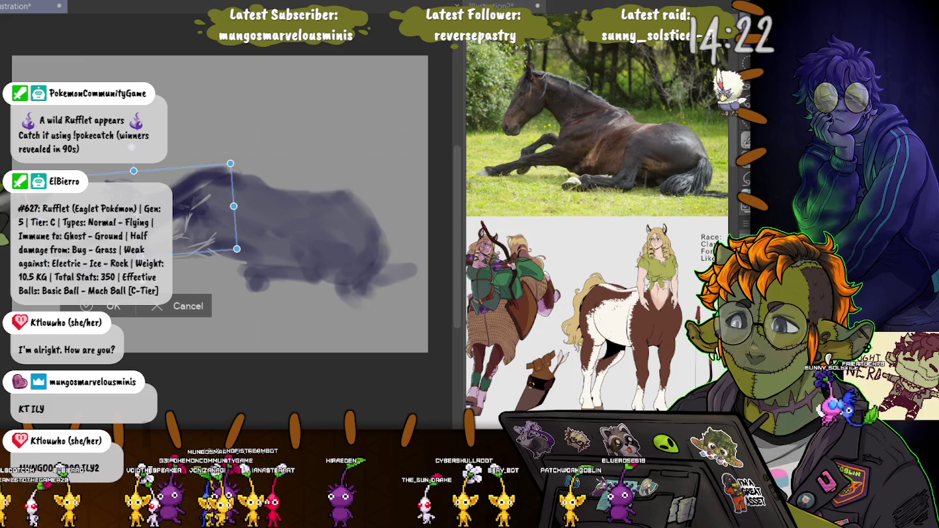
pyautogui.press('Return')
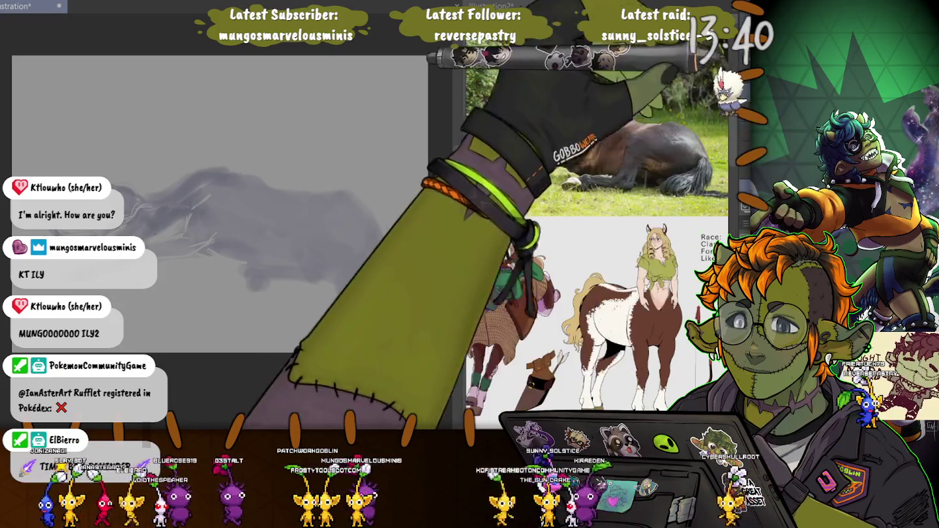
# Step: Zoom in and draw dark sketch lines by the horse's neck and head, then shrink the brush
pyautogui.scroll(2, 173, 239)
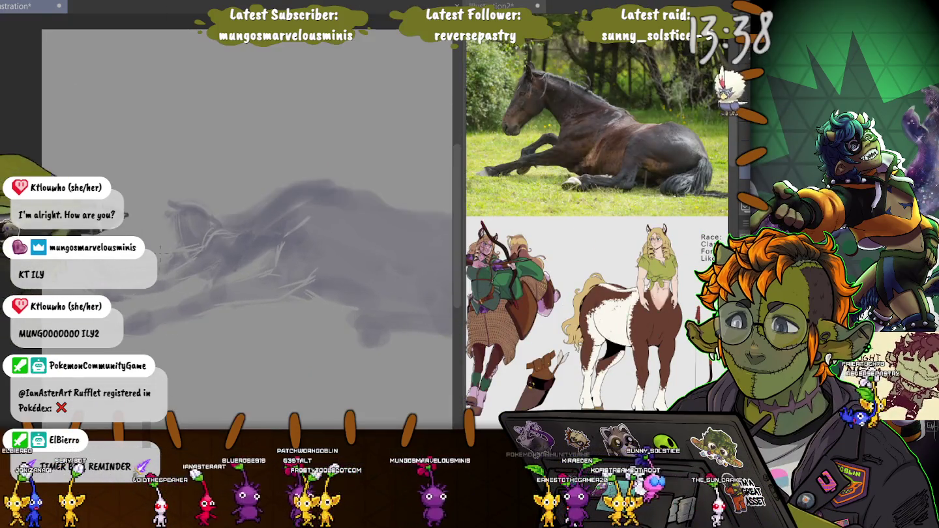
pyautogui.scroll(2, 174, 239)
pyautogui.scroll(2, 208, 251)
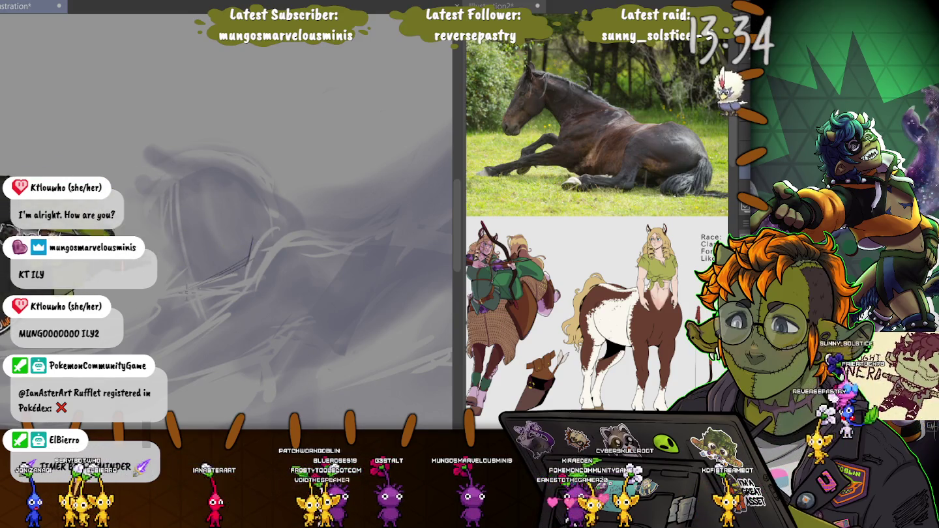
pyautogui.moveTo(252, 238)
pyautogui.mouseDown()
pyautogui.moveTo(242, 267)
pyautogui.moveTo(249, 284)
pyautogui.mouseUp()
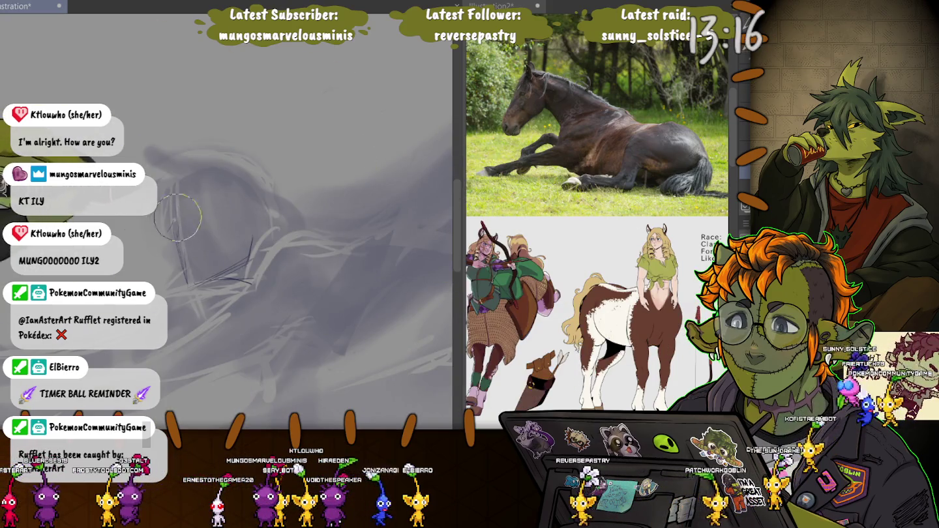
pyautogui.press('[')
pyautogui.press('[')
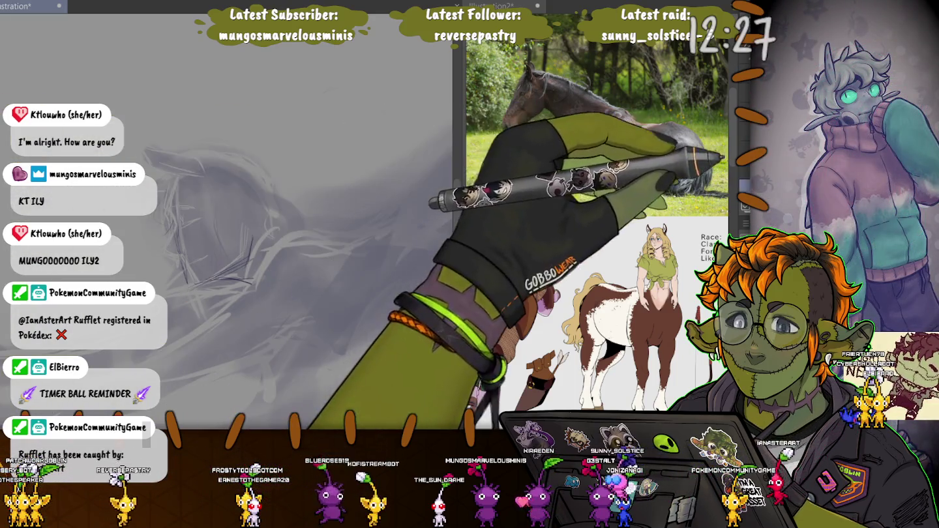
# Step: Add a rounded stroke, thin white curved hair strokes, and short dark lines over the head sketch
pyautogui.moveTo(215, 215); pyautogui.dragTo(195, 280)
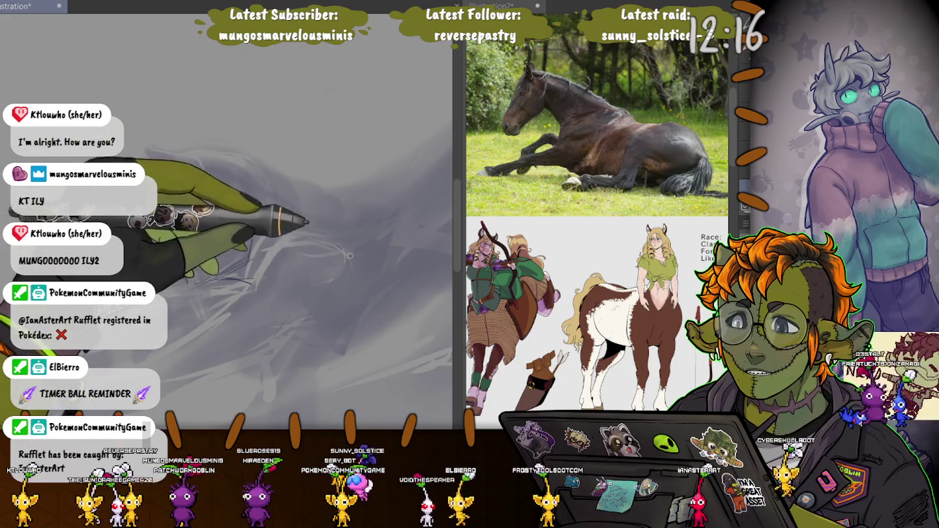
pyautogui.moveTo(337, 237)
pyautogui.mouseDown()
pyautogui.moveTo(352, 279)
pyautogui.moveTo(376, 264)
pyautogui.moveTo(377, 175)
pyautogui.moveTo(213, 155)
pyautogui.mouseUp()
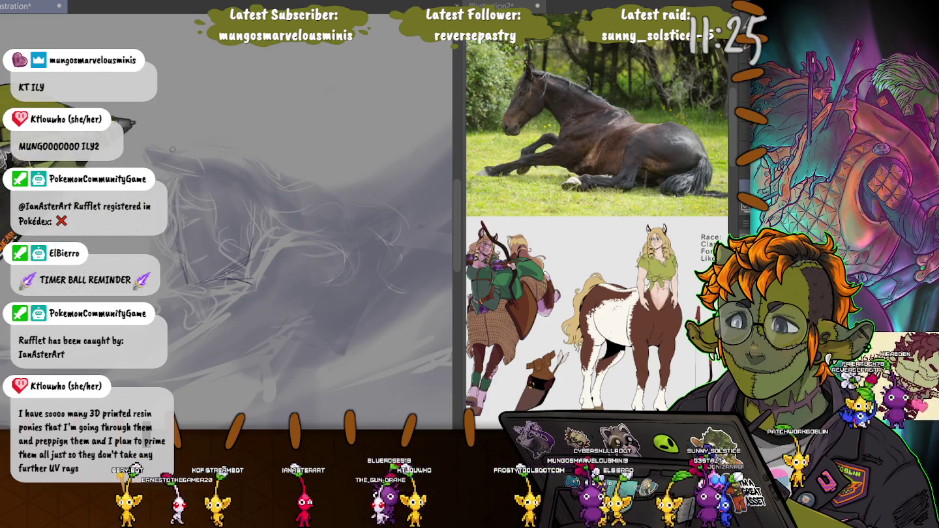
pyautogui.moveTo(213, 153)
pyautogui.mouseDown()
pyautogui.moveTo(227, 243)
pyautogui.moveTo(235, 131)
pyautogui.moveTo(332, 52)
pyautogui.moveTo(241, 97)
pyautogui.mouseUp()
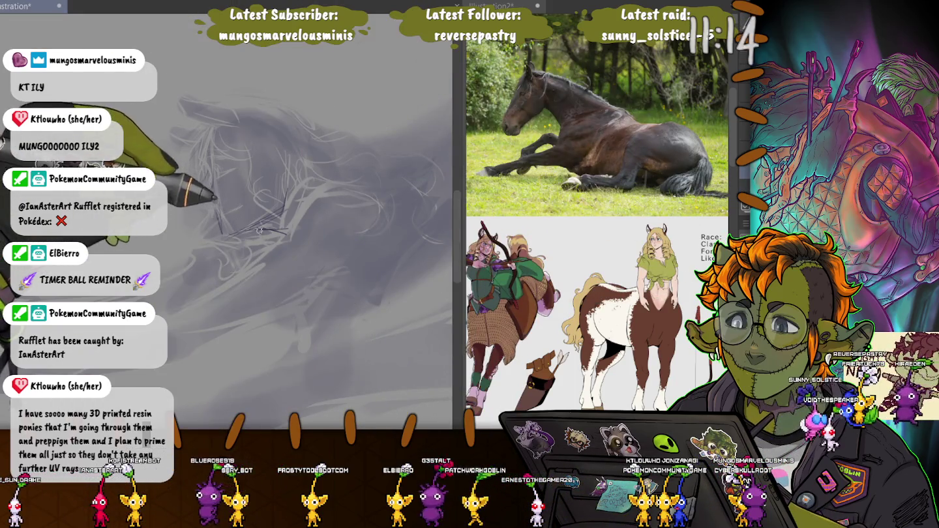
pyautogui.moveTo(283, 204); pyautogui.dragTo(283, 225)
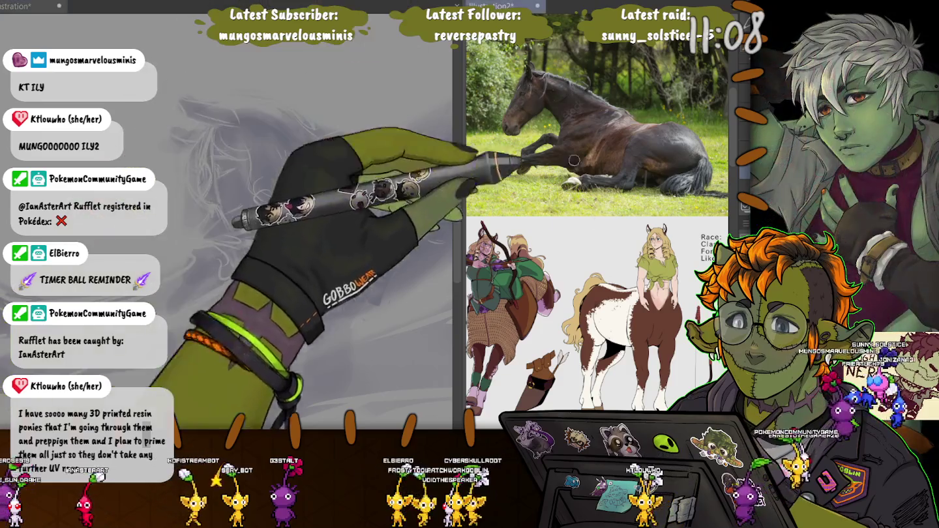
# Step: Scroll the reference panel to the character notes and expression sheet, then zoom the canvas onto the head
pyautogui.scroll(-2, 596, 306)
pyautogui.scroll(2, 597, 306)
pyautogui.hscroll(-2, 597, 216)
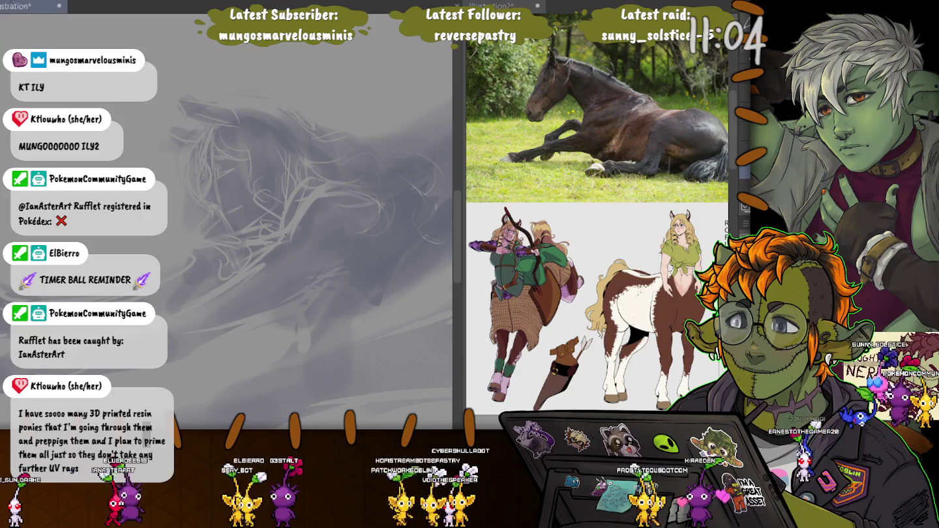
pyautogui.scroll(1, 597, 215)
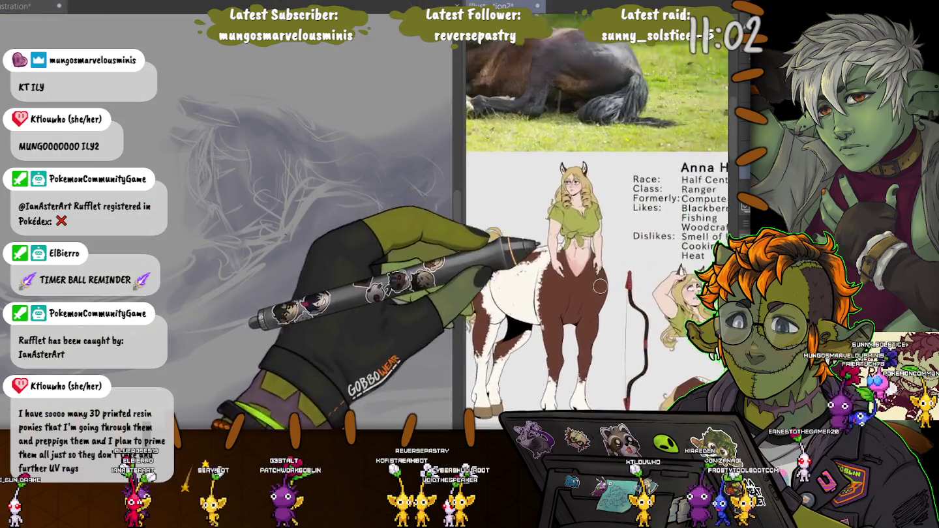
pyautogui.scroll(2, 596, 215)
pyautogui.scroll(1, 596, 215)
pyautogui.scroll(1, 596, 215)
pyautogui.hscroll(3, 596, 215)
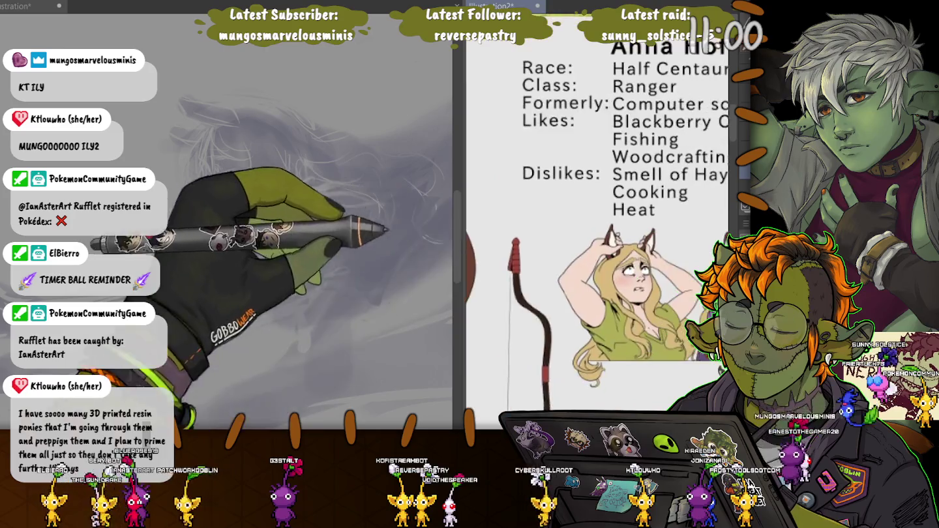
pyautogui.hscroll(2, 597, 215)
pyautogui.scroll(-2, 597, 215)
pyautogui.scroll(1, 596, 214)
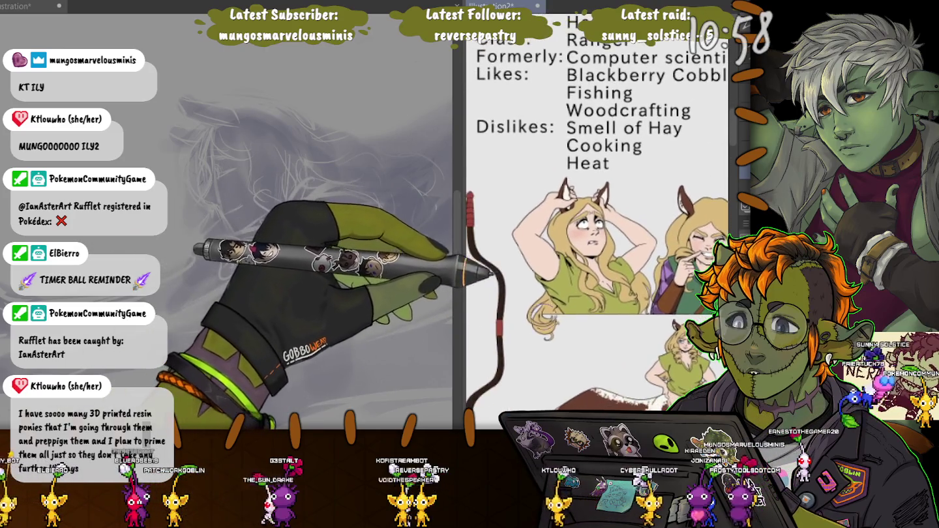
pyautogui.hscroll(-3, 596, 215)
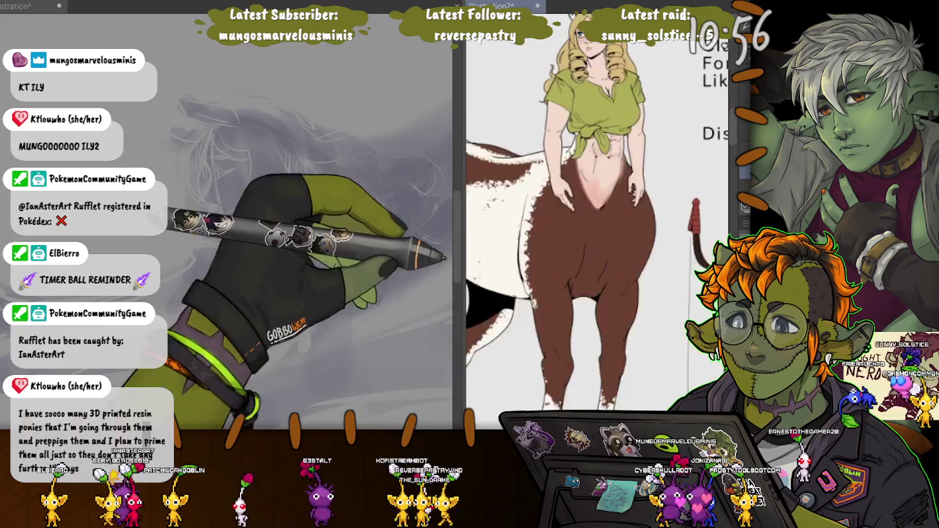
pyautogui.scroll(2, 596, 215)
pyautogui.scroll(-2, 597, 215)
pyautogui.scroll(-1, 597, 216)
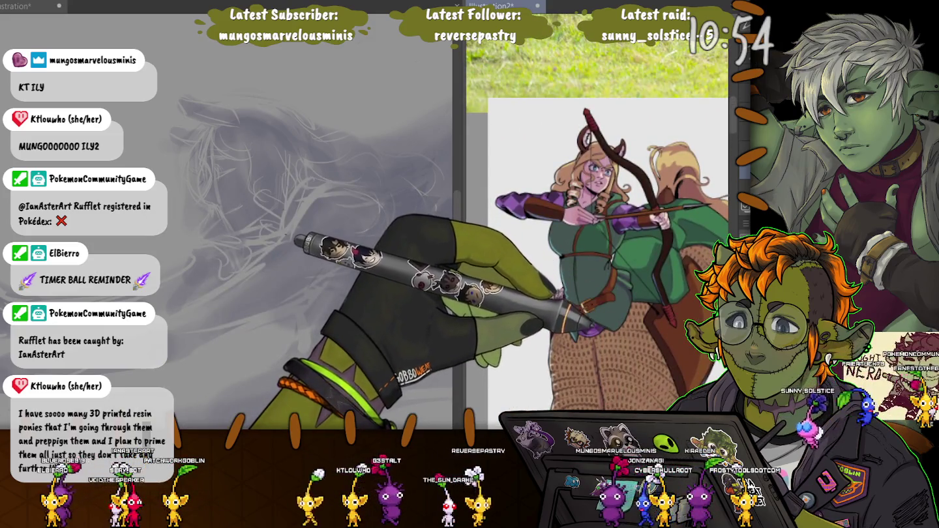
pyautogui.scroll(1, 596, 215)
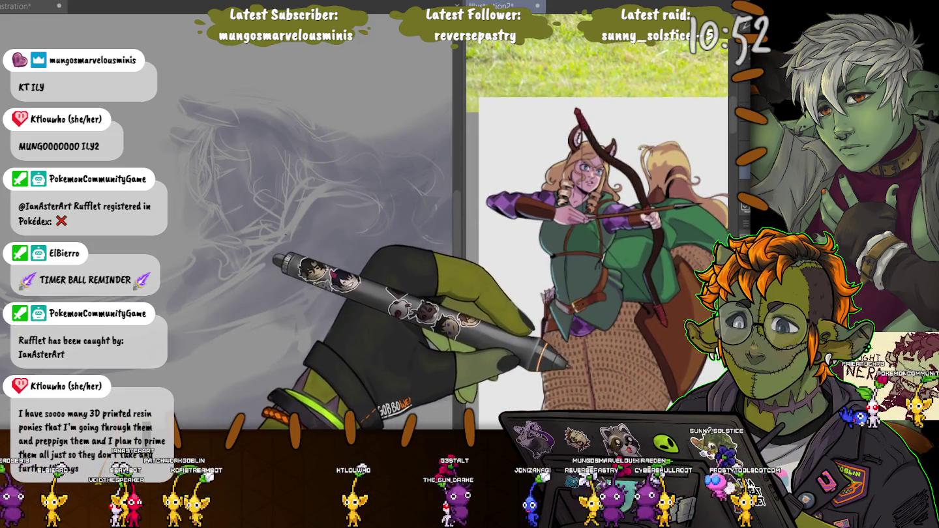
pyautogui.hscroll(2, 596, 215)
pyautogui.scroll(-1, 409, 262)
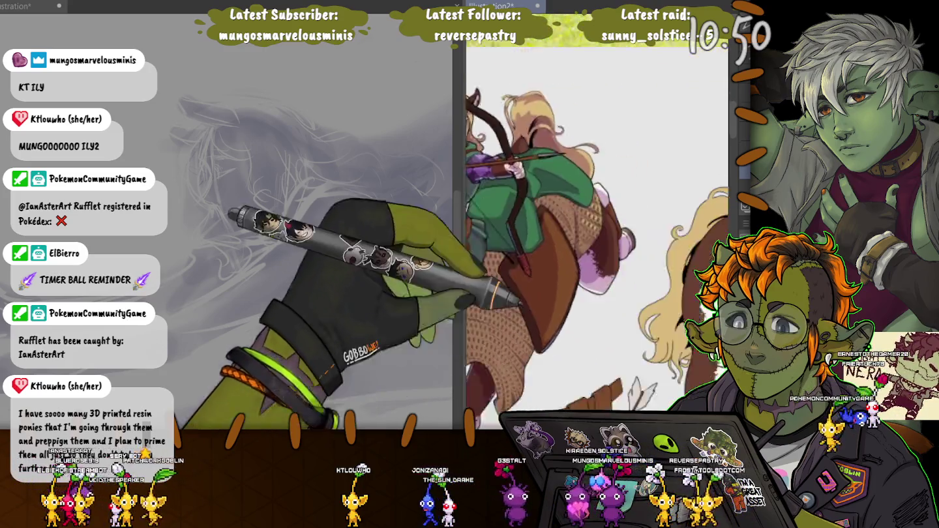
pyautogui.hscroll(3, 502, 304)
pyautogui.hscroll(2, 525, 314)
pyautogui.scroll(1, 512, 297)
pyautogui.scroll(1, 510, 297)
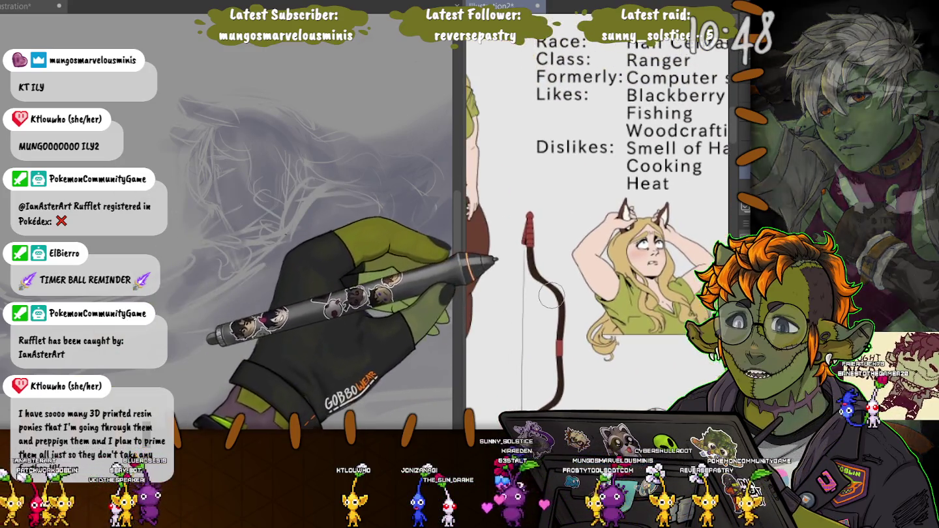
pyautogui.scroll(2, 199, 189)
pyautogui.scroll(1, 199, 189)
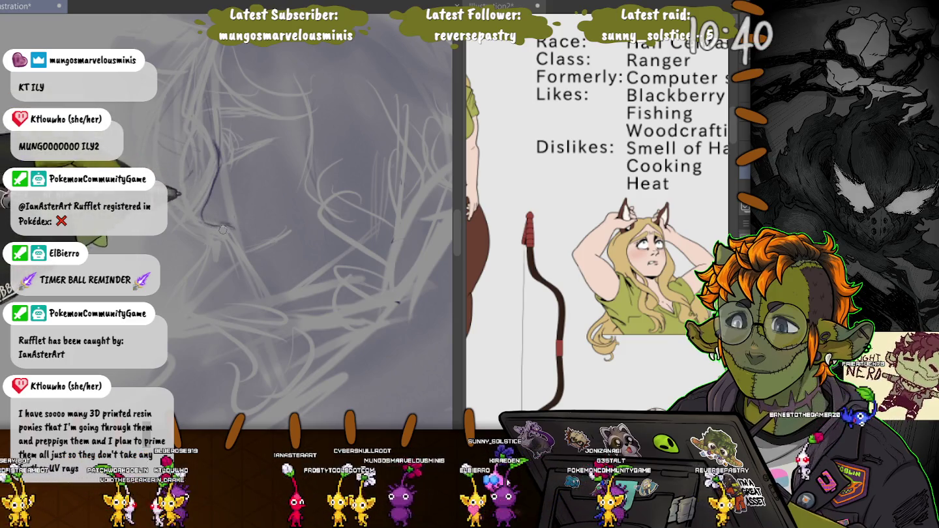
# Step: Resize the brush and ink the dark face profile from forehead through nose, lips and chin to jaw
pyautogui.press(']')
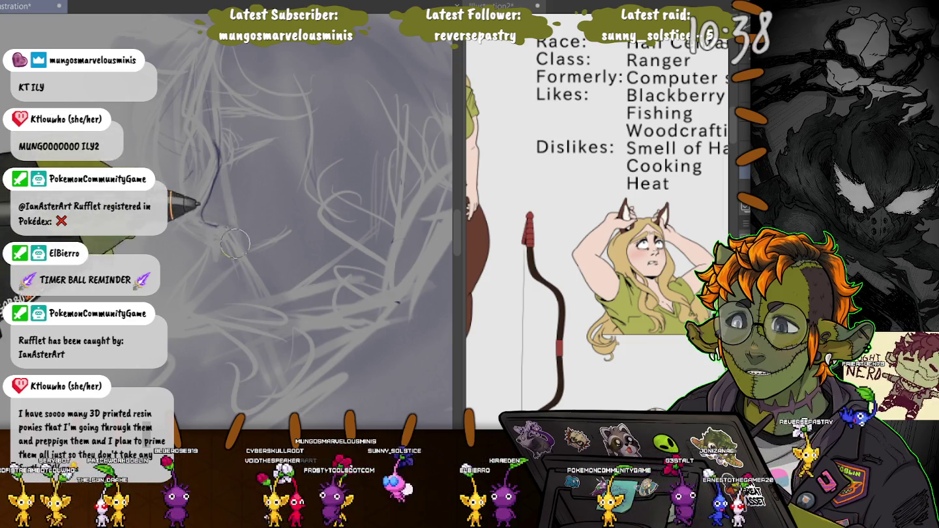
pyautogui.press('[')
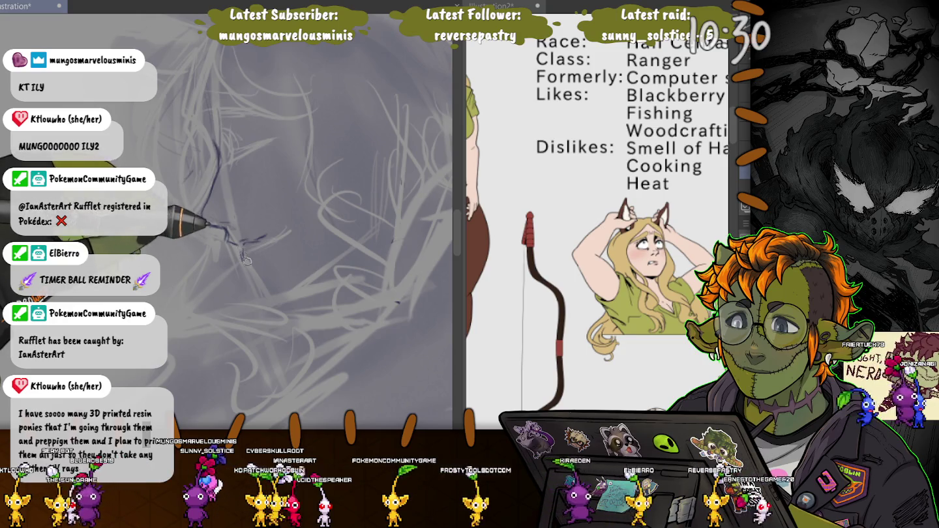
pyautogui.moveTo(253, 266)
pyautogui.mouseDown()
pyautogui.moveTo(280, 286)
pyautogui.moveTo(241, 249)
pyautogui.mouseUp()
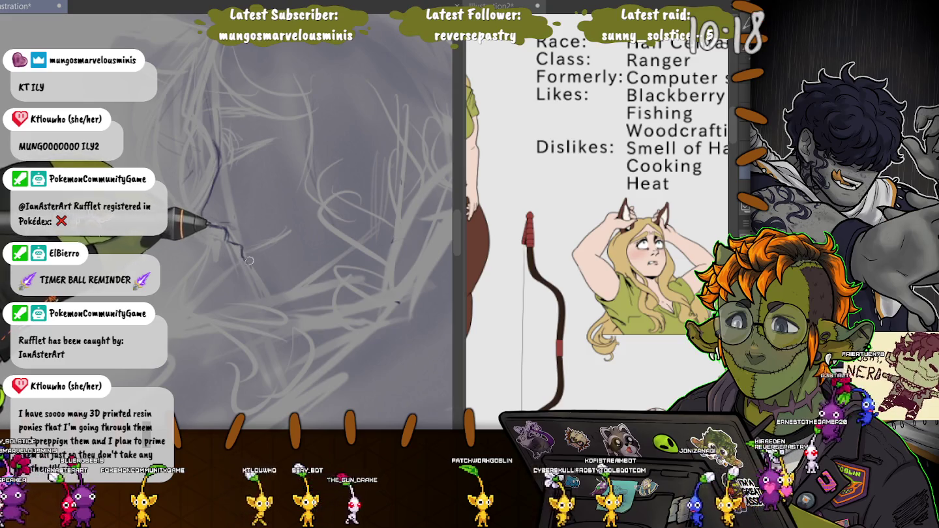
pyautogui.moveTo(249, 261)
pyautogui.mouseDown()
pyautogui.moveTo(293, 291)
pyautogui.moveTo(348, 228)
pyautogui.mouseUp()
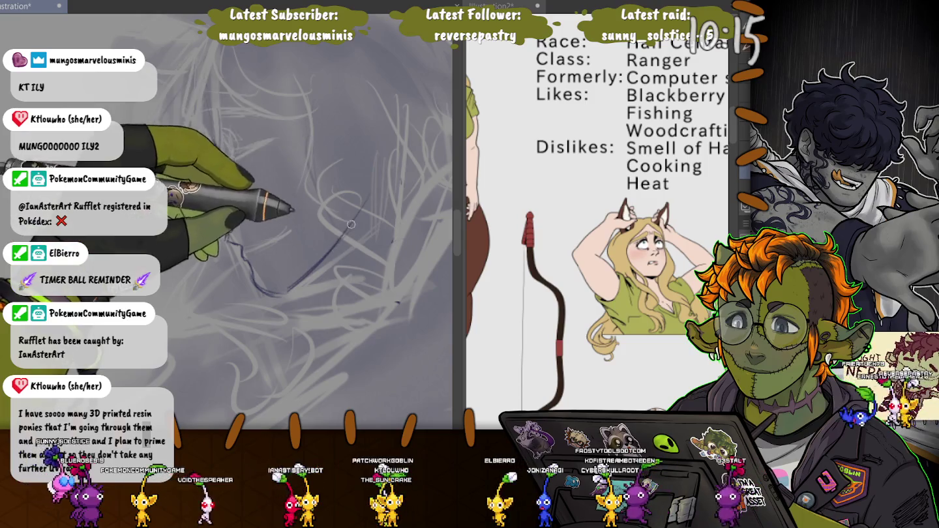
pyautogui.moveTo(214, 140); pyautogui.dragTo(199, 190)
pyautogui.moveTo(357, 166); pyautogui.dragTo(352, 216)
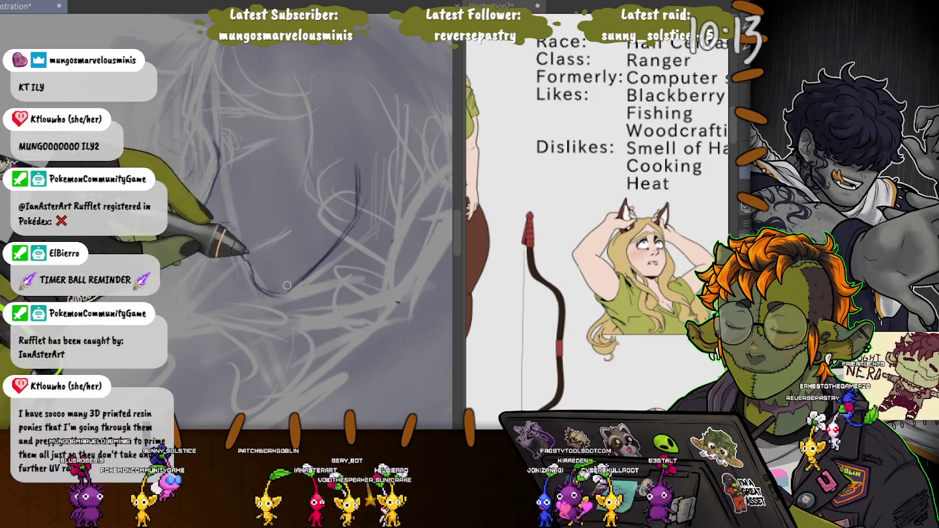
pyautogui.moveTo(201, 194); pyautogui.dragTo(227, 228)
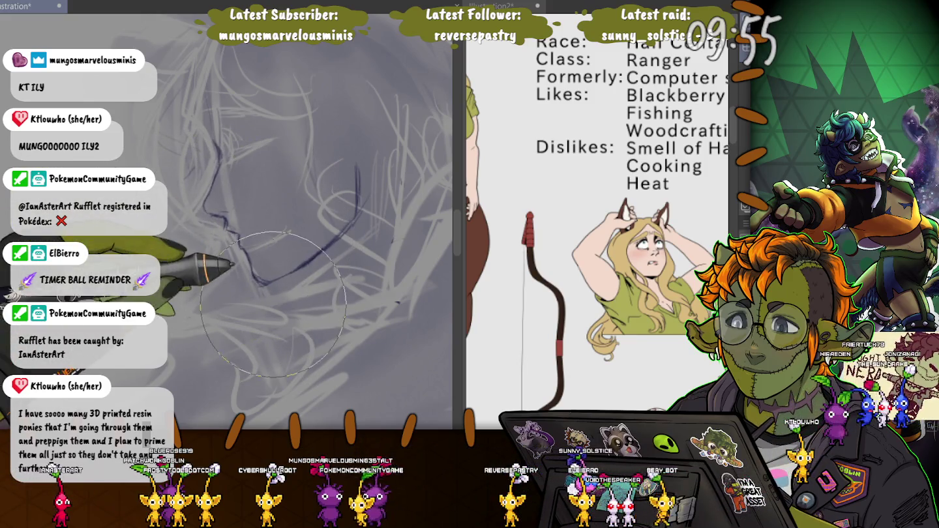
# Step: Ink the profile from forehead to jaw with a small brush, adding eyebrow and eye marks
pyautogui.moveTo(215, 144); pyautogui.dragTo(357, 212)
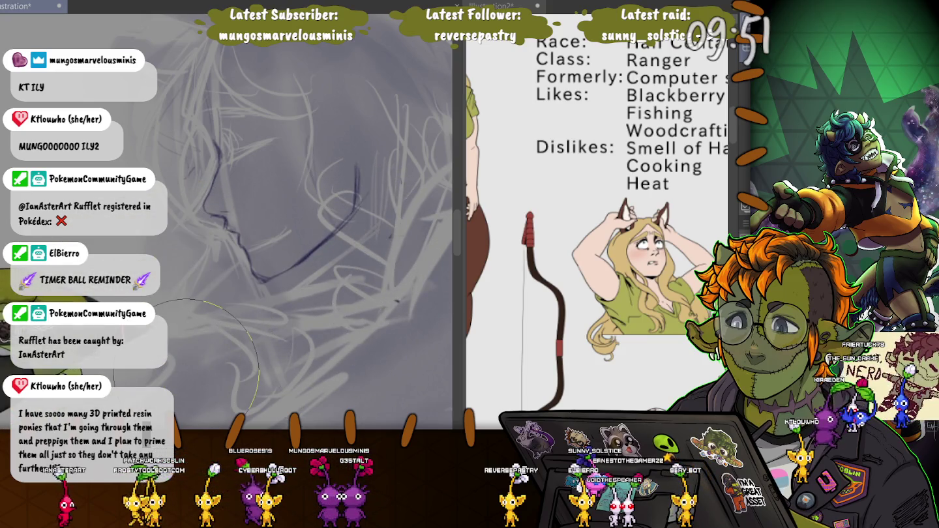
pyautogui.press('p')
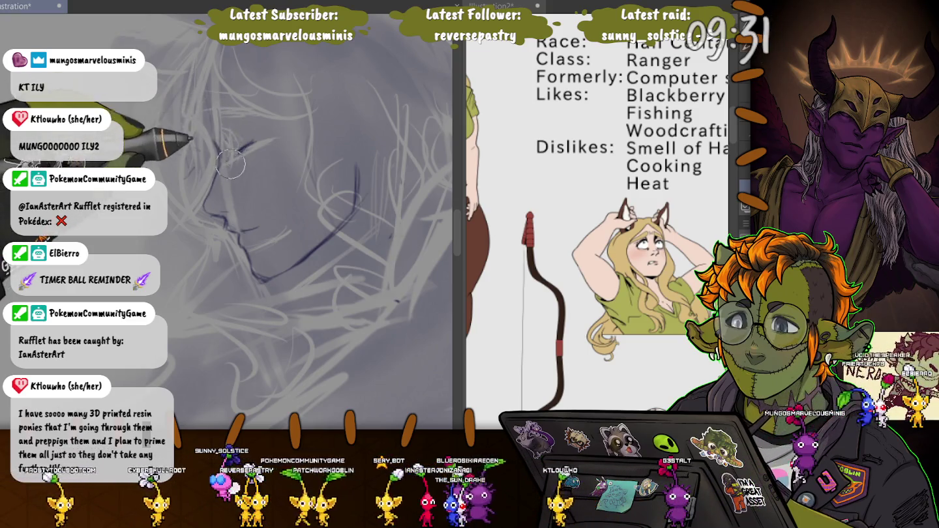
pyautogui.moveTo(225, 133); pyautogui.dragTo(216, 167)
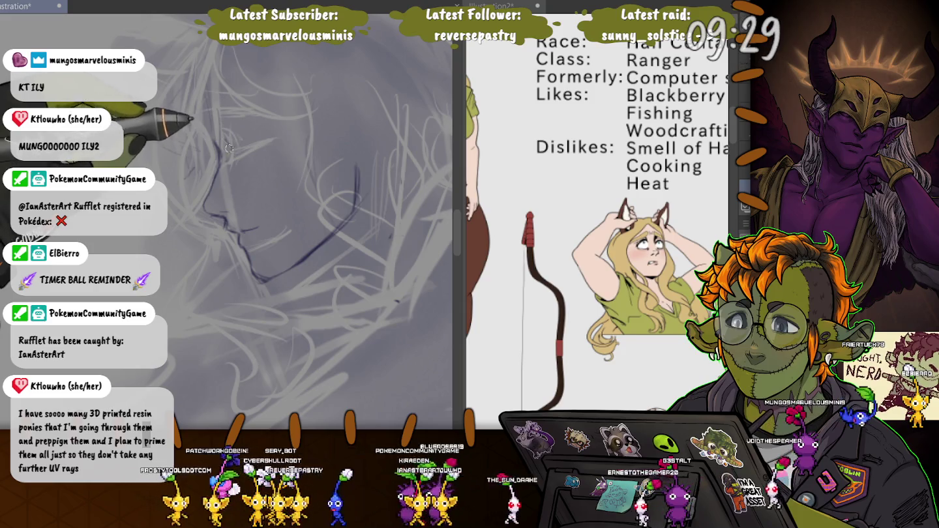
pyautogui.moveTo(257, 139); pyautogui.dragTo(235, 156)
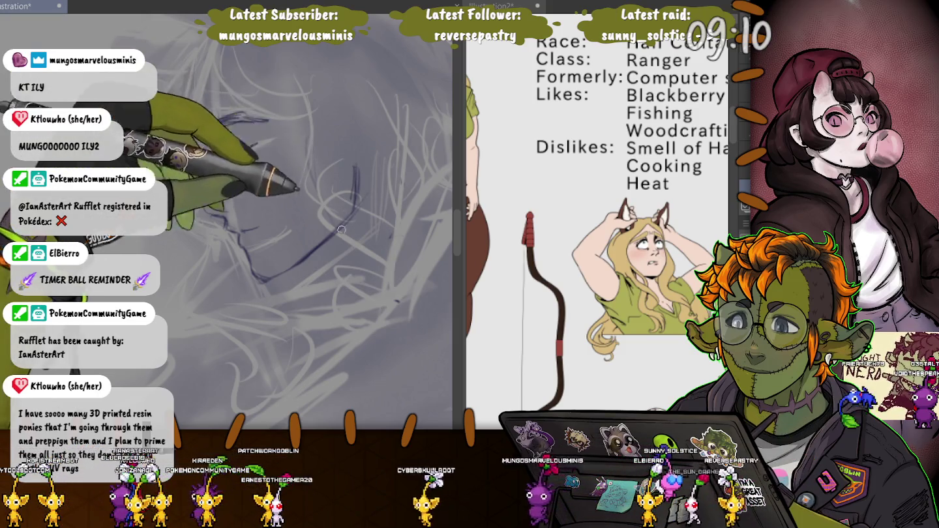
pyautogui.moveTo(199, 128); pyautogui.dragTo(267, 118)
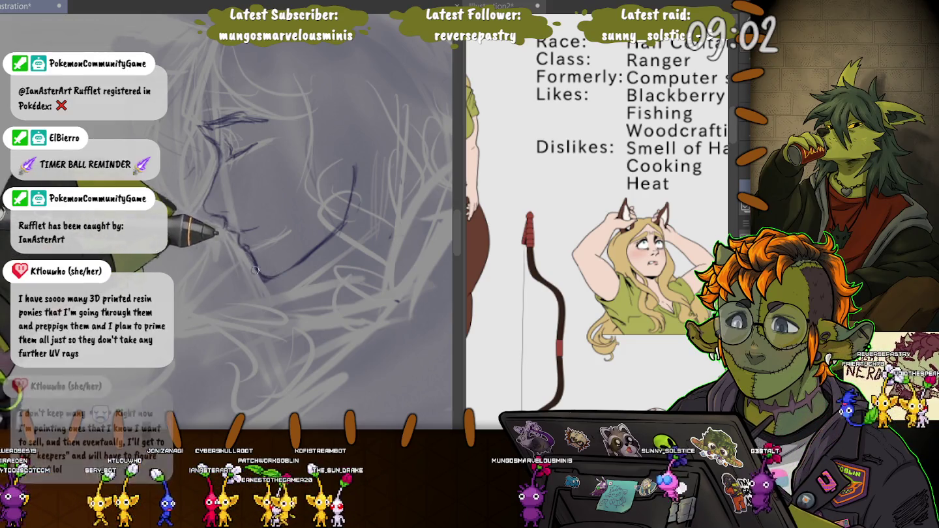
# Step: Erase a stray stroke near the face, then redraw the jaw, chin, nose and lip lines
pyautogui.press('e')
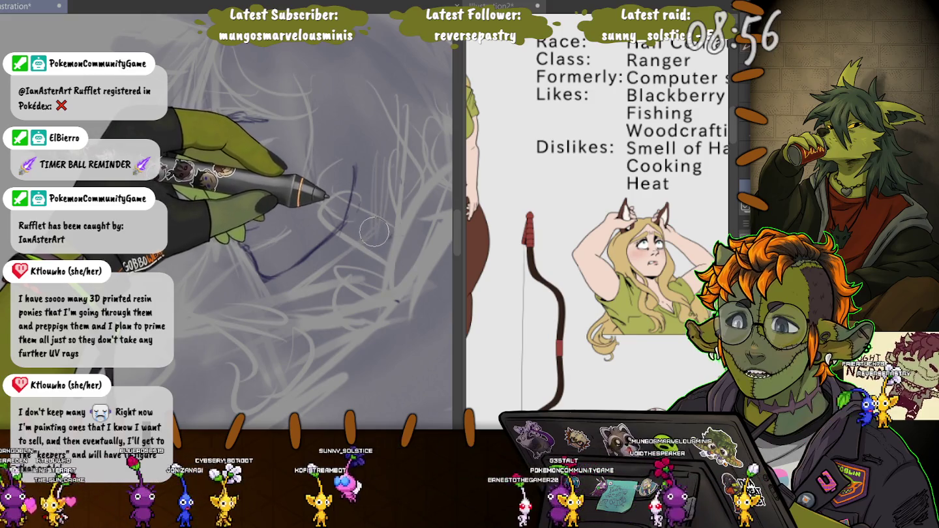
pyautogui.moveTo(352, 183); pyautogui.dragTo(328, 254)
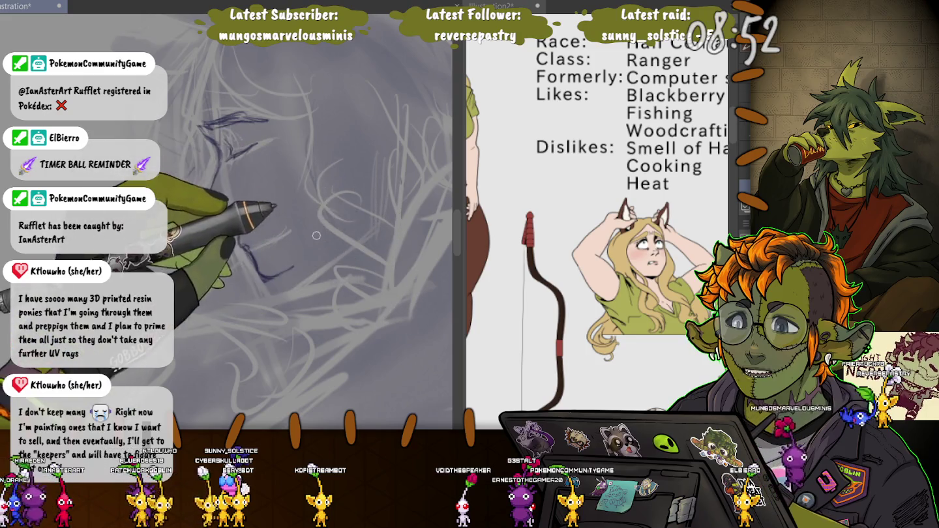
pyautogui.moveTo(261, 278); pyautogui.dragTo(346, 219)
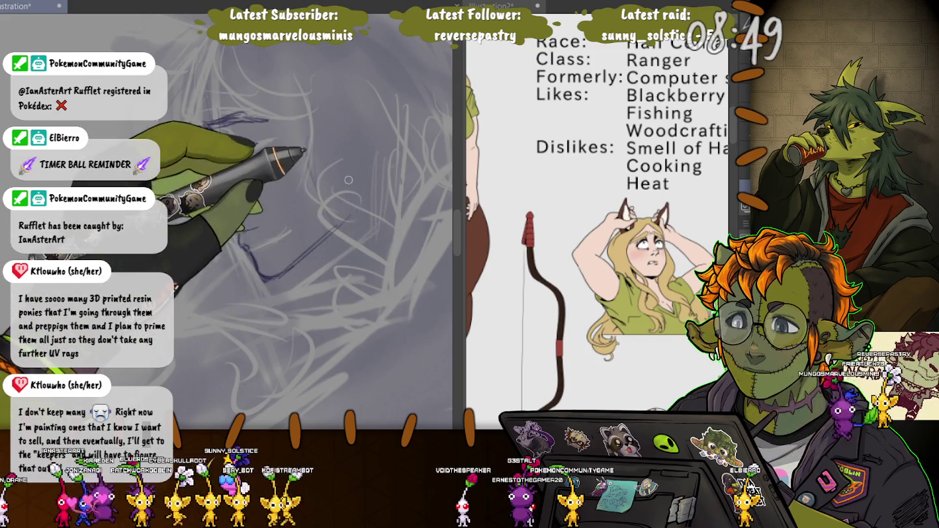
pyautogui.moveTo(349, 164); pyautogui.dragTo(345, 206)
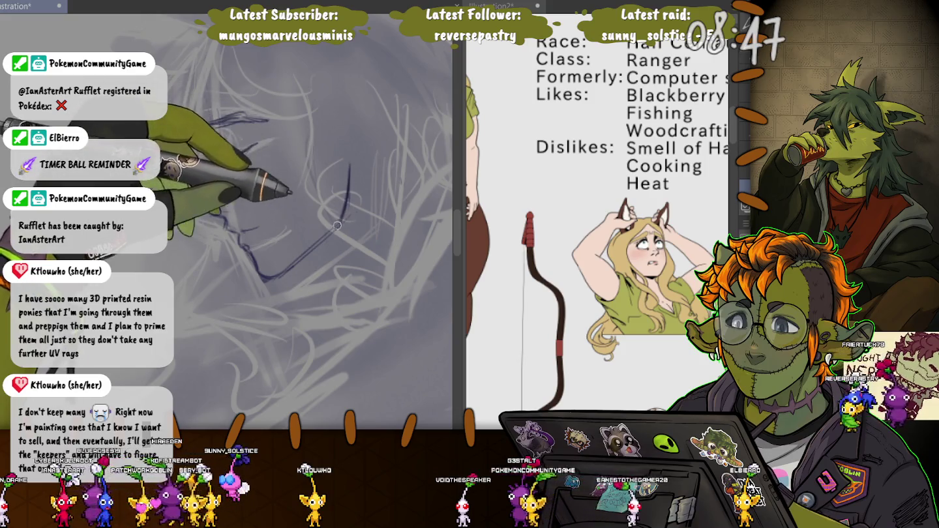
pyautogui.moveTo(219, 154); pyautogui.dragTo(215, 225)
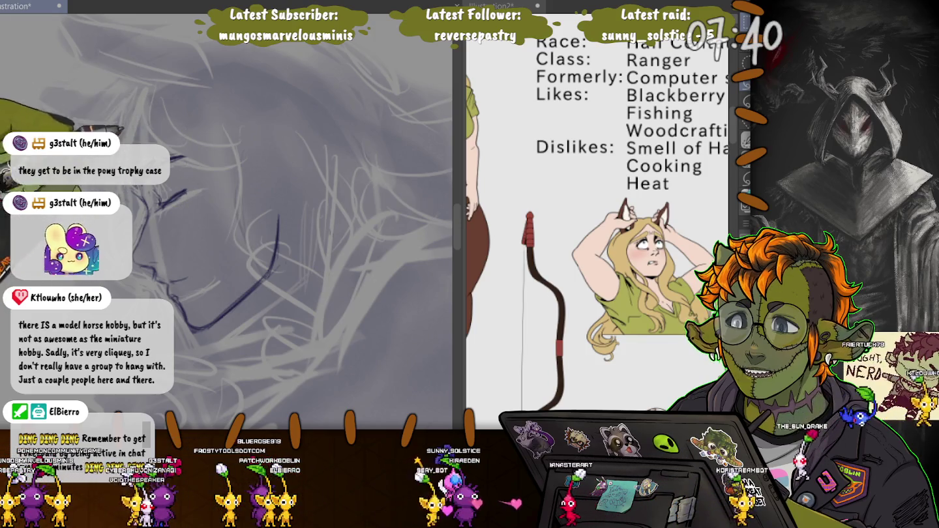
# Step: Lasso the chin strokes, transform them into place, and clear the selection
pyautogui.moveTo(161, 229); pyautogui.dragTo(173, 197)
pyautogui.hotkey('ctrl', 't')
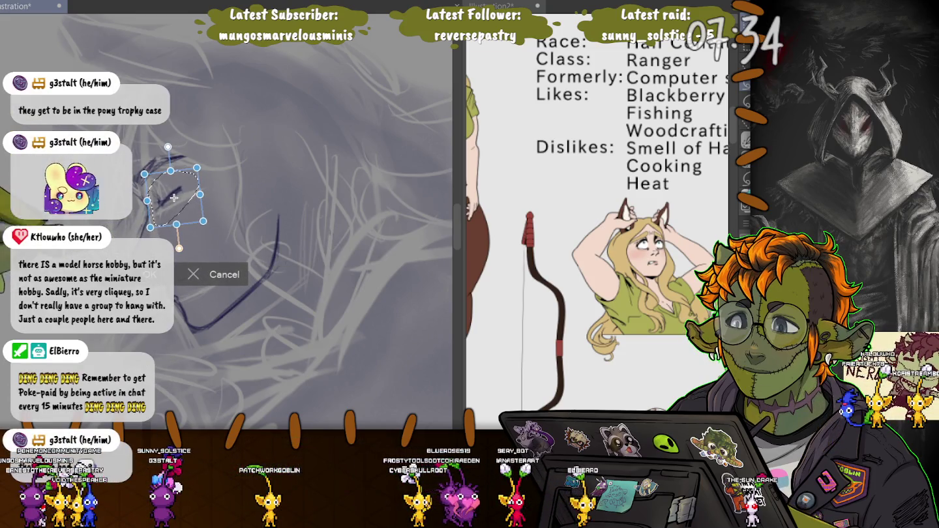
pyautogui.press('Return')
pyautogui.hotkey('ctrl', 'd')
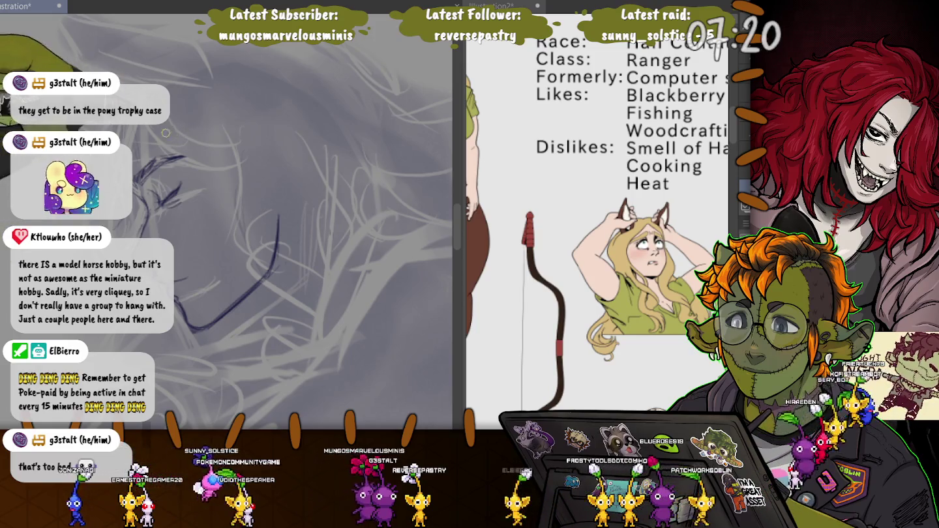
# Step: Ink a curved hair line beside the face, a strand above the head and the ear outline
pyautogui.moveTo(286, 222); pyautogui.dragTo(309, 276)
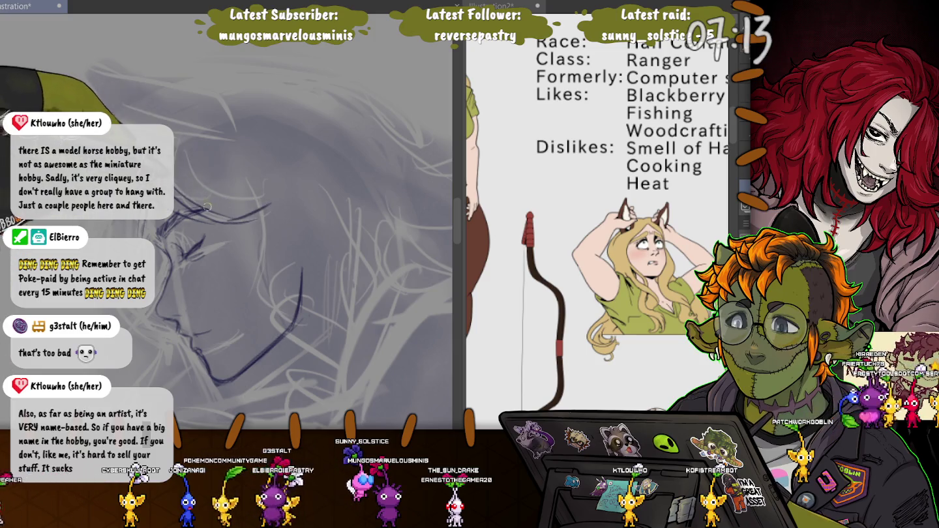
pyautogui.moveTo(250, 195); pyautogui.dragTo(266, 234)
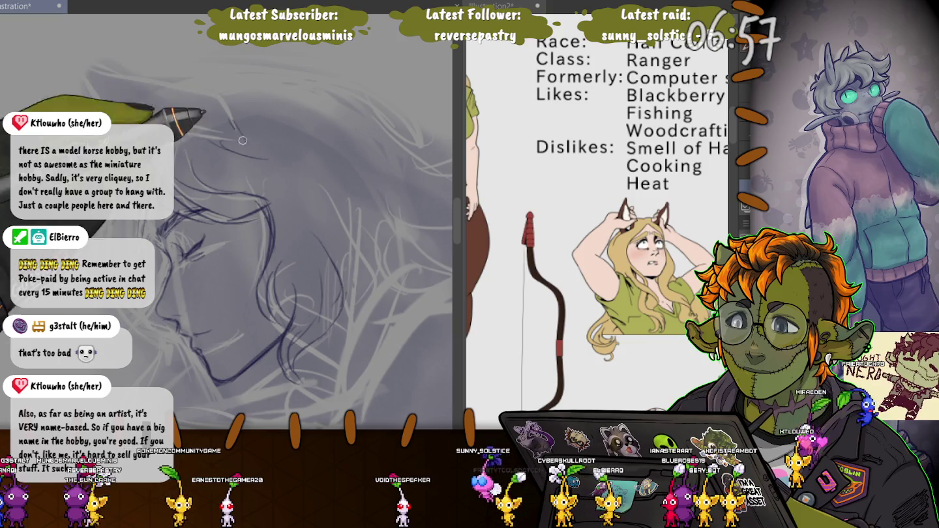
pyautogui.moveTo(244, 140)
pyautogui.mouseDown()
pyautogui.moveTo(221, 108)
pyautogui.moveTo(159, 93)
pyautogui.mouseUp()
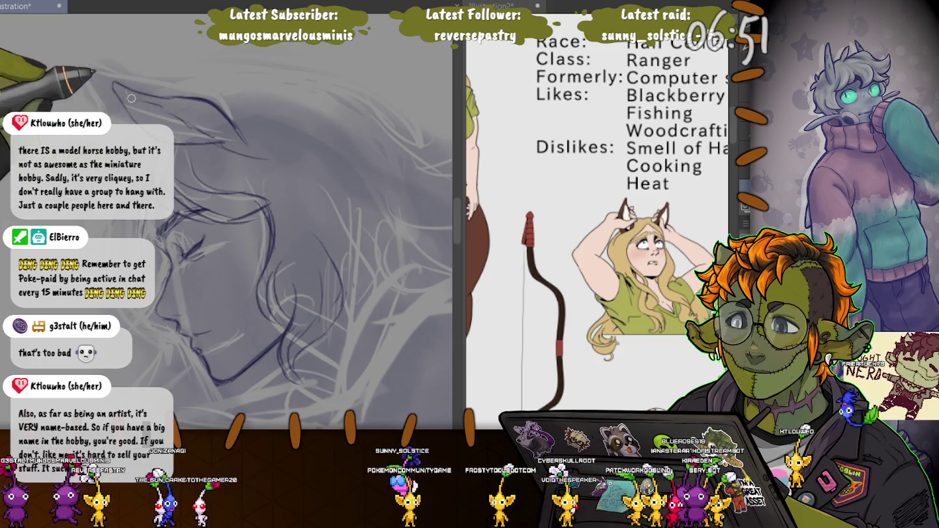
pyautogui.moveTo(151, 118); pyautogui.dragTo(115, 83)
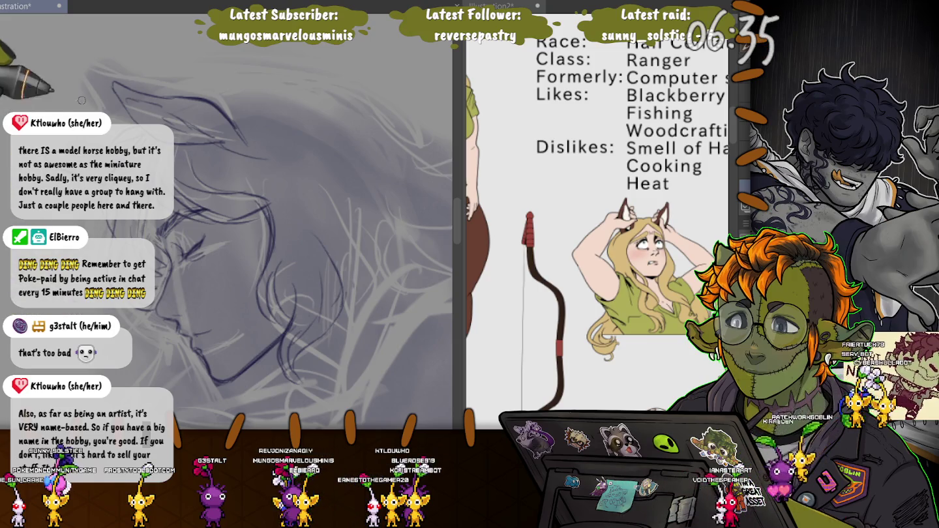
pyautogui.moveTo(222, 374); pyautogui.dragTo(177, 234)
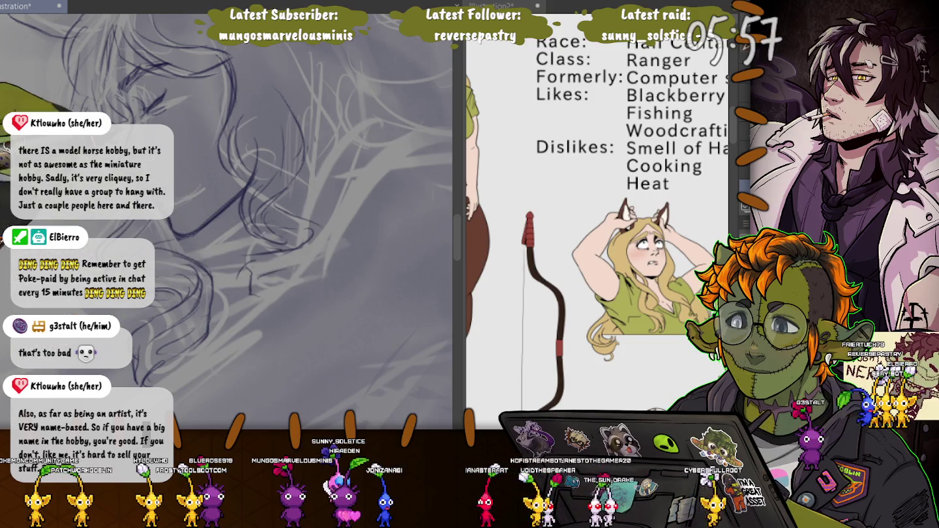
# Step: Zoom into the flowing mane and draw a long curved dark blue hair strand
pyautogui.scroll(3, 260, 277)
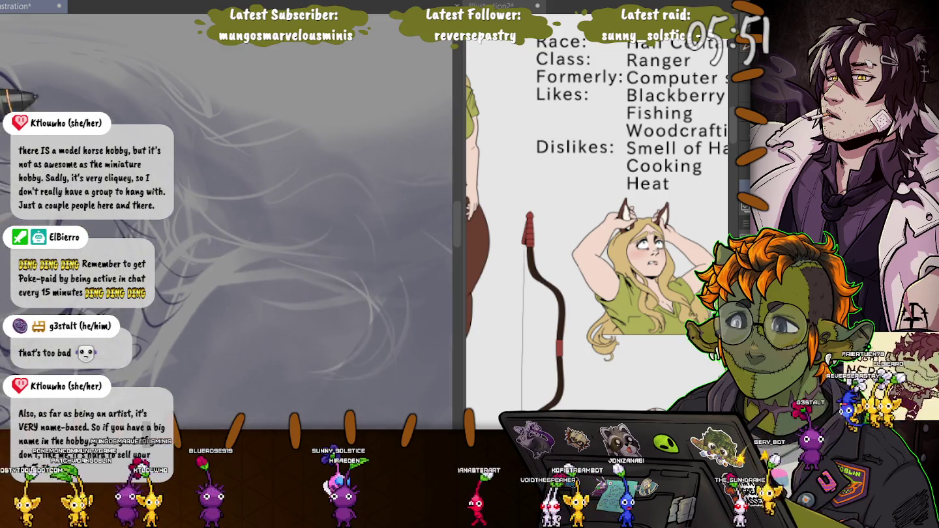
pyautogui.scroll(3, 23, 134)
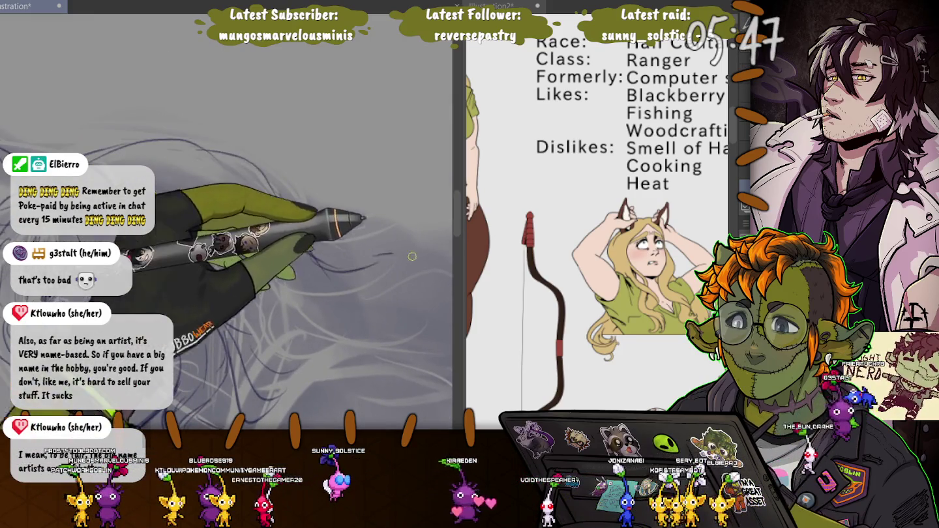
pyautogui.moveTo(325, 264)
pyautogui.mouseDown()
pyautogui.moveTo(240, 208)
pyautogui.moveTo(305, 110)
pyautogui.mouseUp()
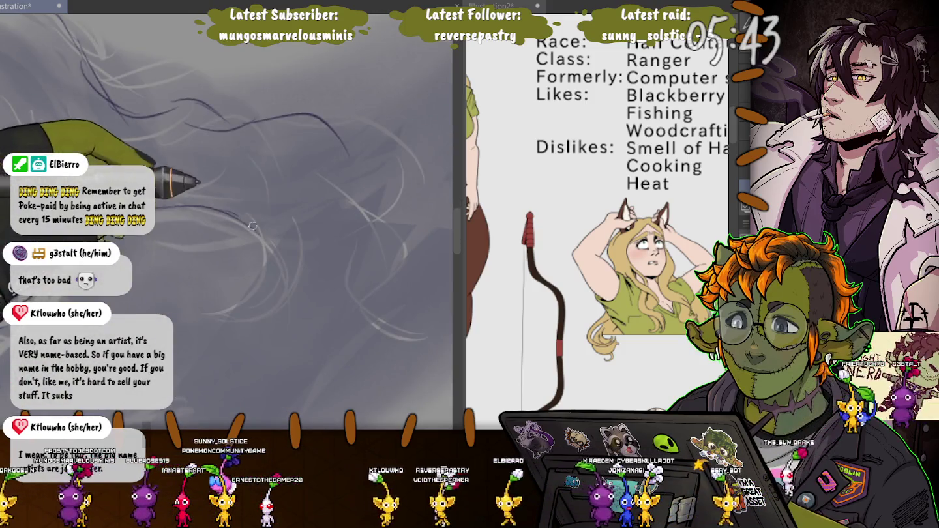
pyautogui.moveTo(228, 209); pyautogui.dragTo(273, 232)
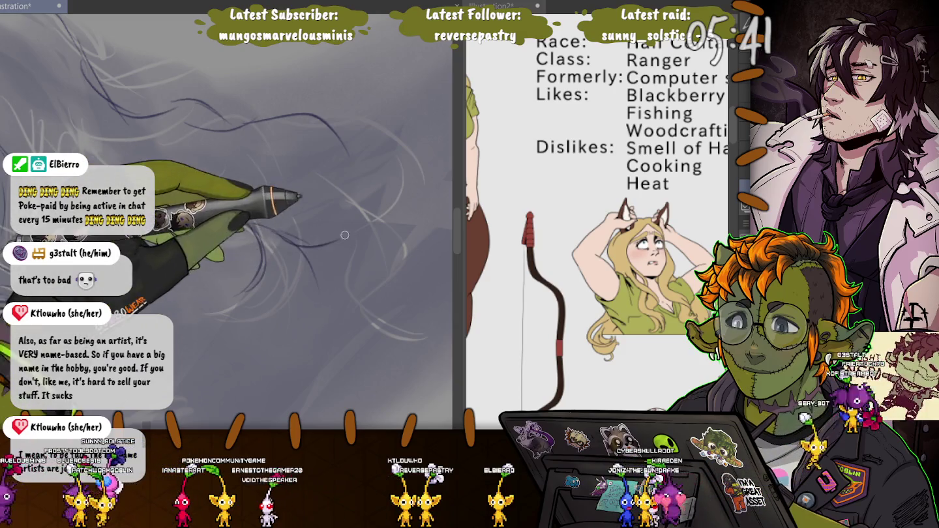
pyautogui.moveTo(292, 258)
pyautogui.mouseDown()
pyautogui.moveTo(269, 228)
pyautogui.moveTo(338, 262)
pyautogui.mouseUp()
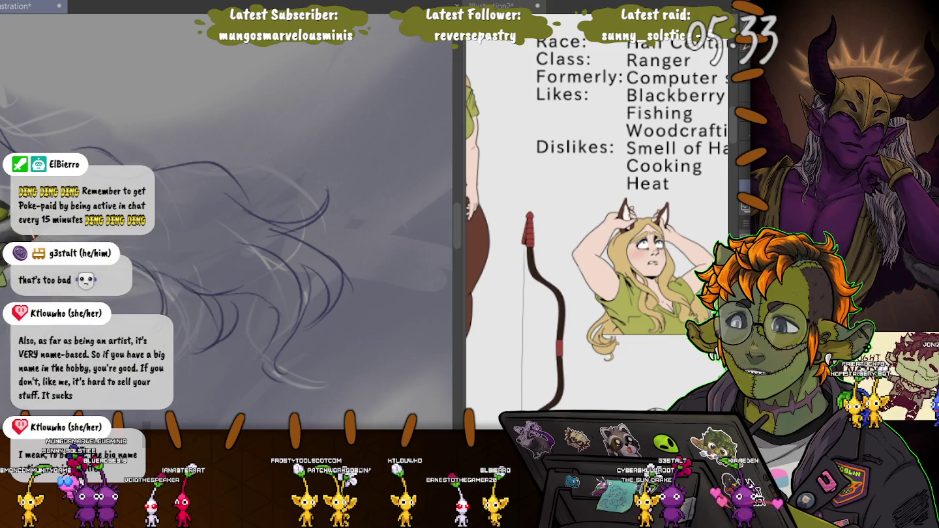
pyautogui.scroll(2, 207, 205)
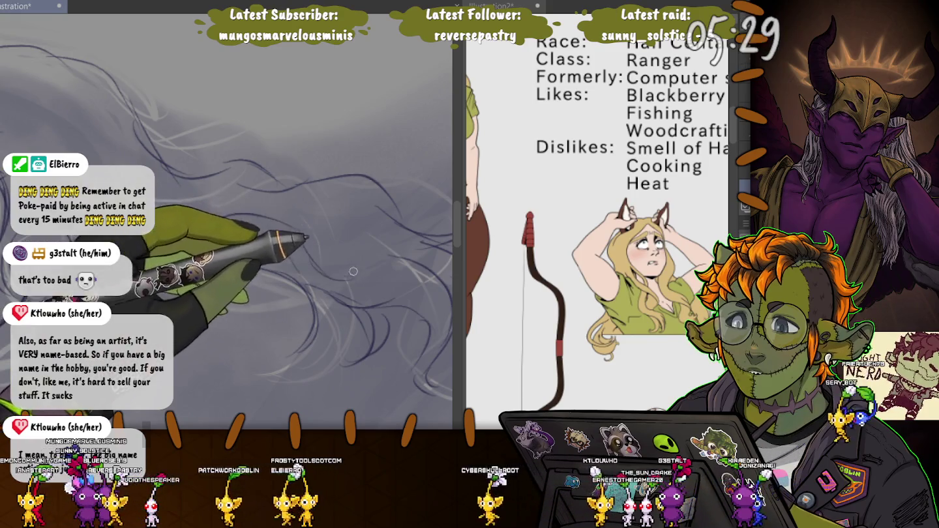
pyautogui.scroll(-2, 315, 215)
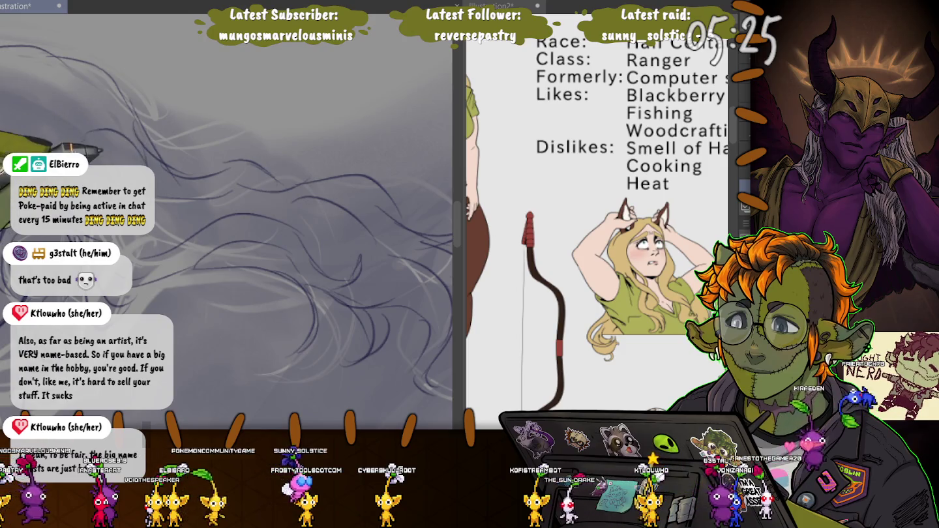
pyautogui.scroll(2, 85, 137)
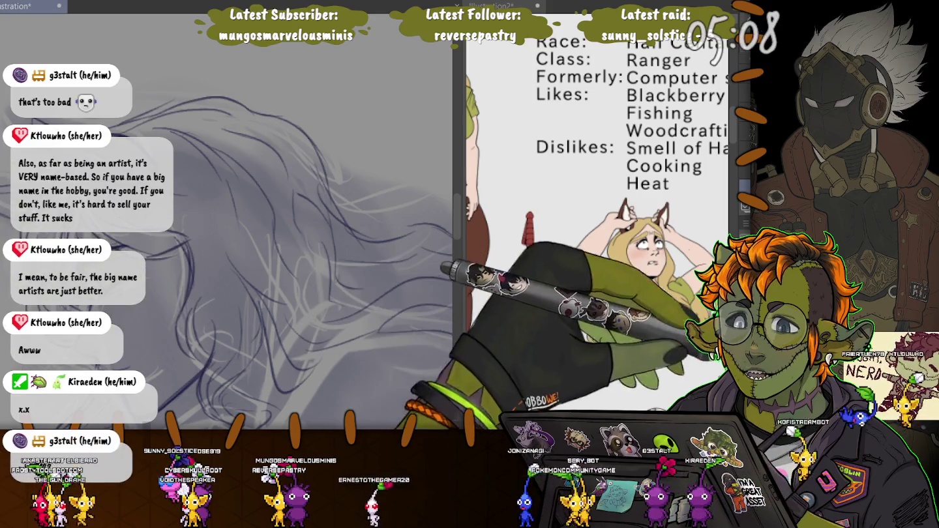
pyautogui.hotkey('ctrl', 'z')
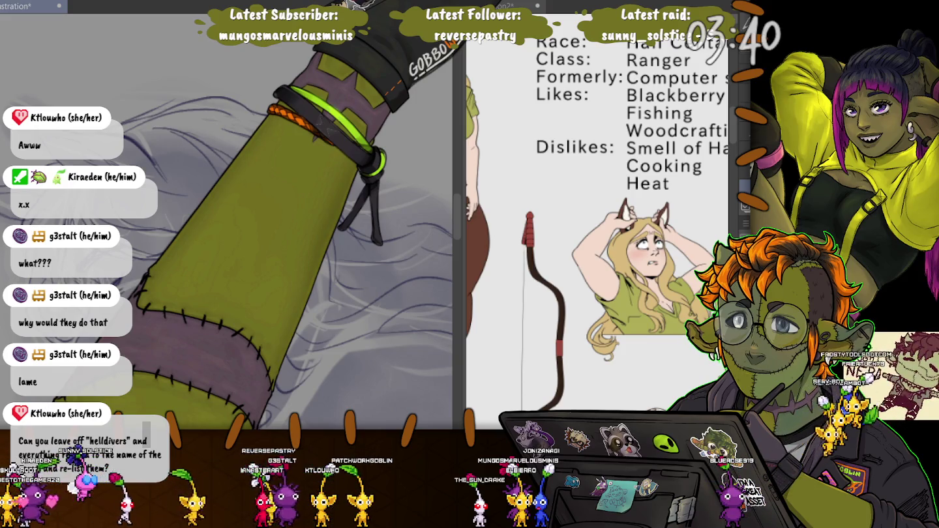
# Step: Press Ctrl+Tab to change the workspace view before adding more curling mane strands
pyautogui.hotkey('ctrl', 'Tab')
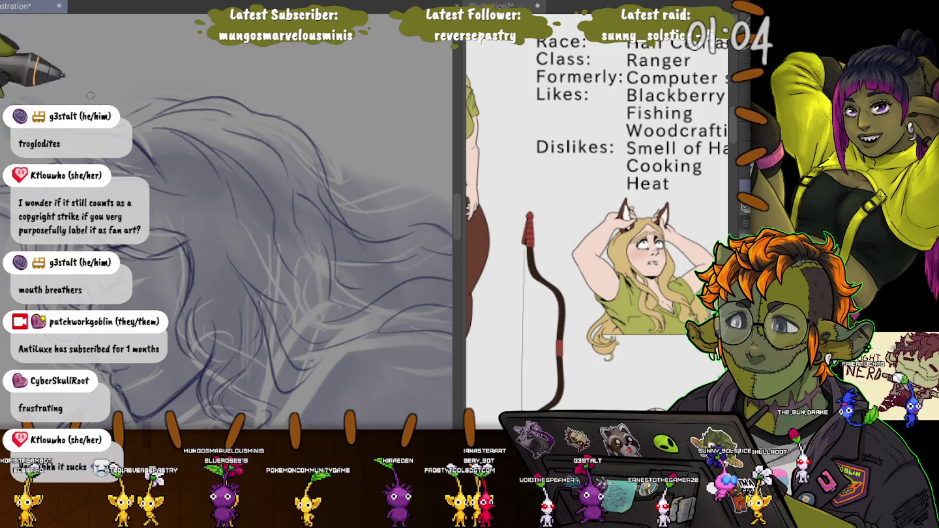
# Step: Pan to another part of the hair sketch and rotate the canvas so the head sits further right
pyautogui.moveTo(123, 113)
pyautogui.mouseDown()
pyautogui.moveTo(185, 141)
pyautogui.moveTo(122, 174)
pyautogui.mouseUp()
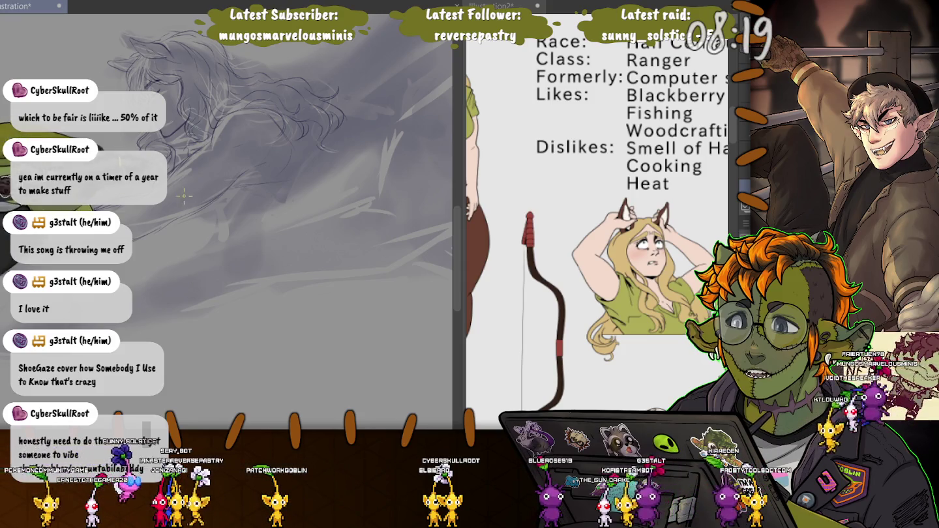
pyautogui.moveTo(118, 195); pyautogui.dragTo(149, 221)
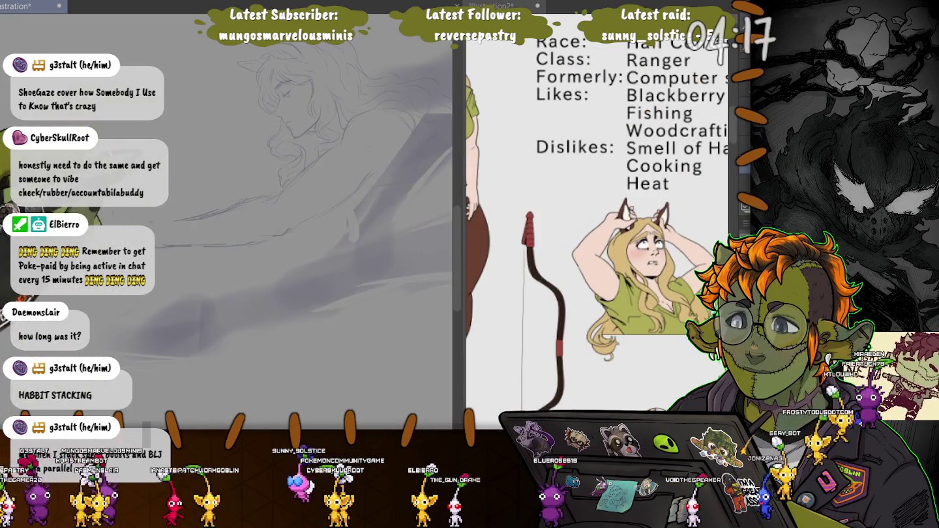
# Step: Paint dark blue-purple strokes over the head, extending them into a band sweeping down-left
pyautogui.hotkey('ctrl', 'z')
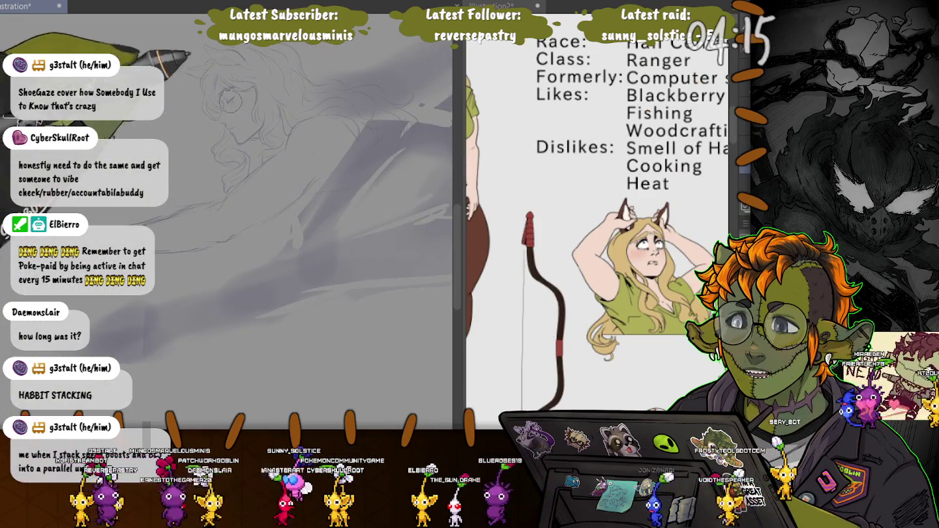
pyautogui.moveTo(243, 134)
pyautogui.mouseDown()
pyautogui.moveTo(235, 58)
pyautogui.moveTo(318, 114)
pyautogui.mouseUp()
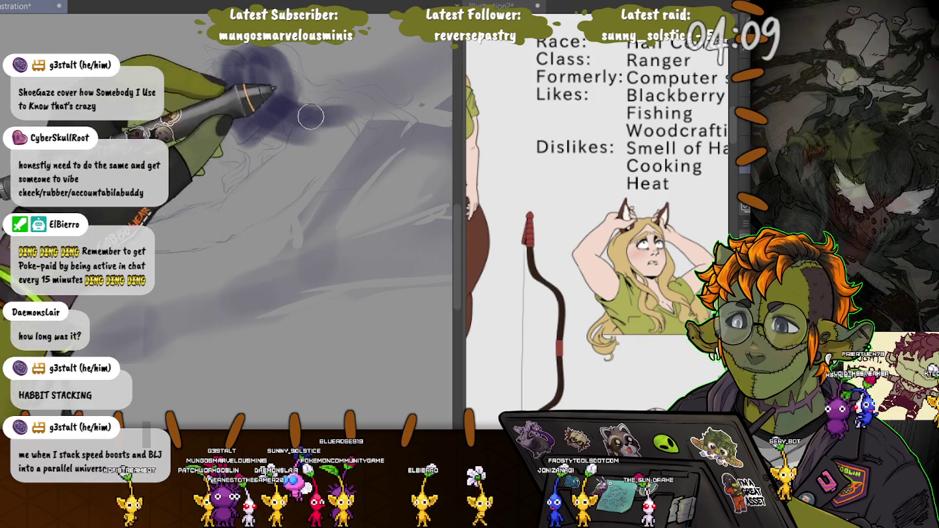
pyautogui.moveTo(317, 114); pyautogui.dragTo(214, 211)
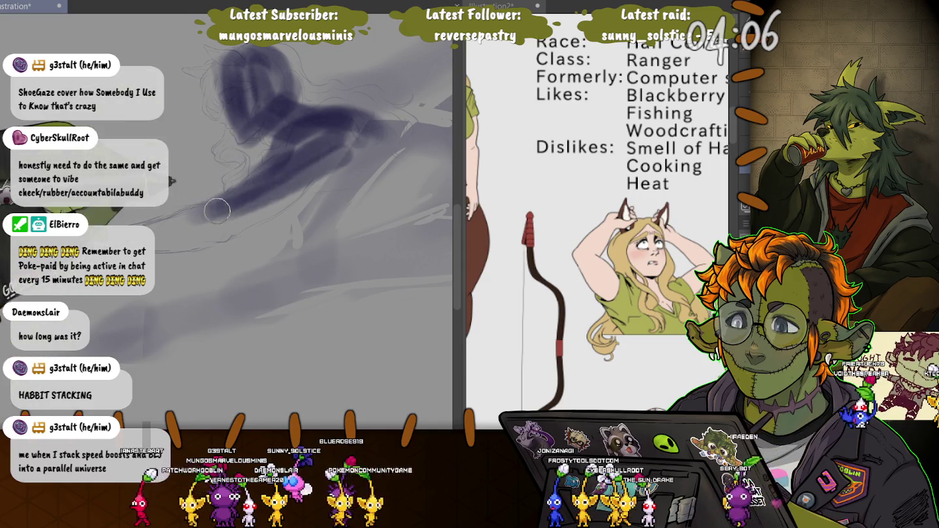
pyautogui.moveTo(213, 211); pyautogui.dragTo(95, 225)
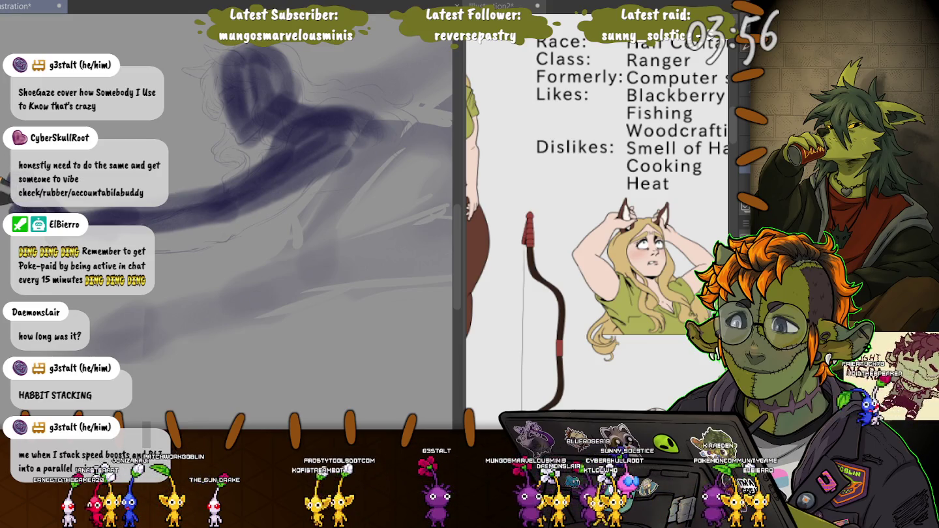
pyautogui.moveTo(174, 232)
pyautogui.mouseDown()
pyautogui.moveTo(253, 171)
pyautogui.moveTo(174, 208)
pyautogui.mouseUp()
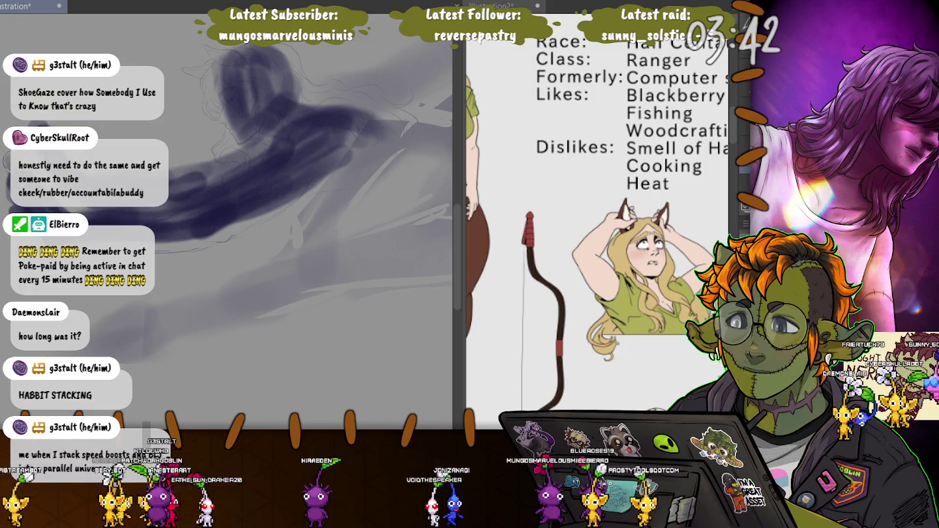
pyautogui.hotkey('ctrl', 'z')
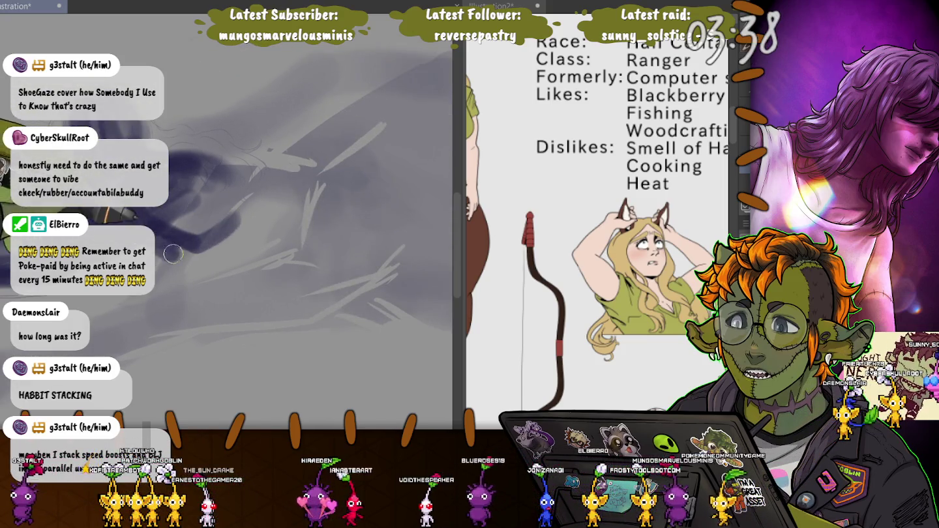
# Step: Paint broad dark purple strokes over the lower body in a wide sweep
pyautogui.moveTo(118, 156)
pyautogui.mouseDown()
pyautogui.moveTo(253, 231)
pyautogui.moveTo(287, 189)
pyautogui.mouseUp()
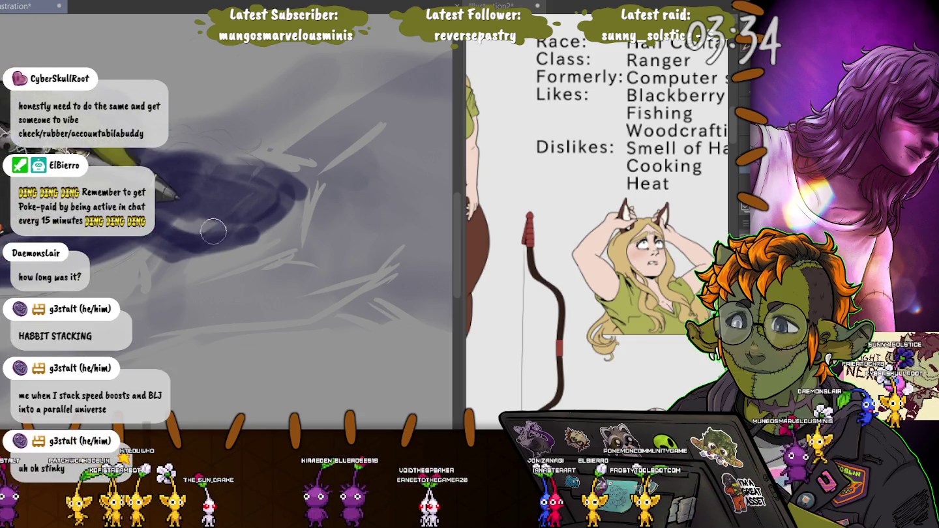
pyautogui.moveTo(216, 228)
pyautogui.mouseDown()
pyautogui.moveTo(342, 154)
pyautogui.moveTo(290, 215)
pyautogui.moveTo(304, 220)
pyautogui.moveTo(300, 156)
pyautogui.moveTo(229, 179)
pyautogui.moveTo(275, 160)
pyautogui.mouseUp()
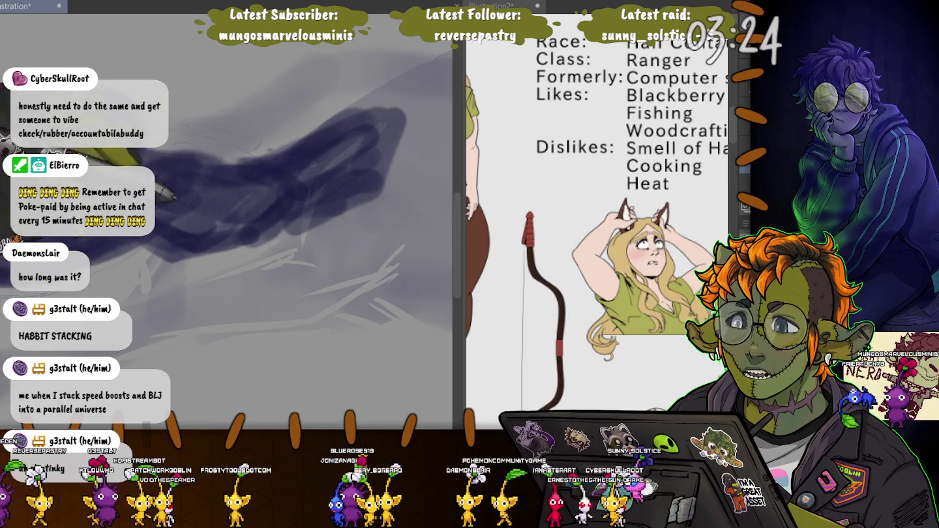
pyautogui.moveTo(196, 215)
pyautogui.mouseDown()
pyautogui.moveTo(284, 144)
pyautogui.moveTo(391, 168)
pyautogui.mouseUp()
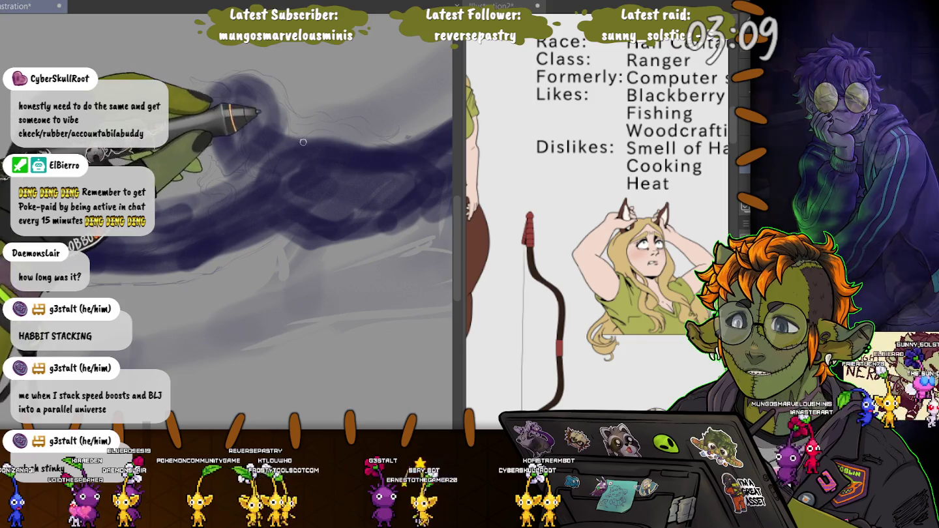
# Step: Add thin, faint light strokes and arcs across the dark band
pyautogui.moveTo(309, 142); pyautogui.dragTo(257, 176)
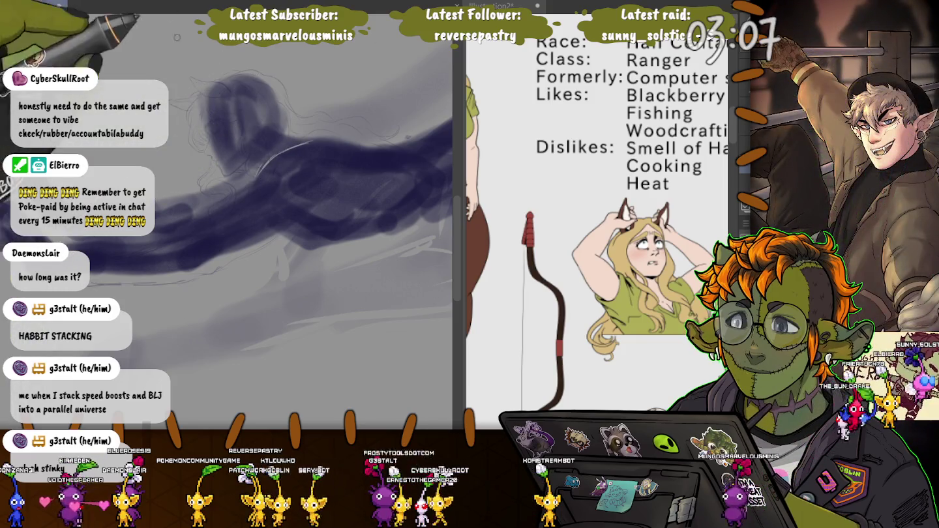
pyautogui.moveTo(302, 198)
pyautogui.mouseDown()
pyautogui.moveTo(333, 191)
pyautogui.moveTo(270, 226)
pyautogui.mouseUp()
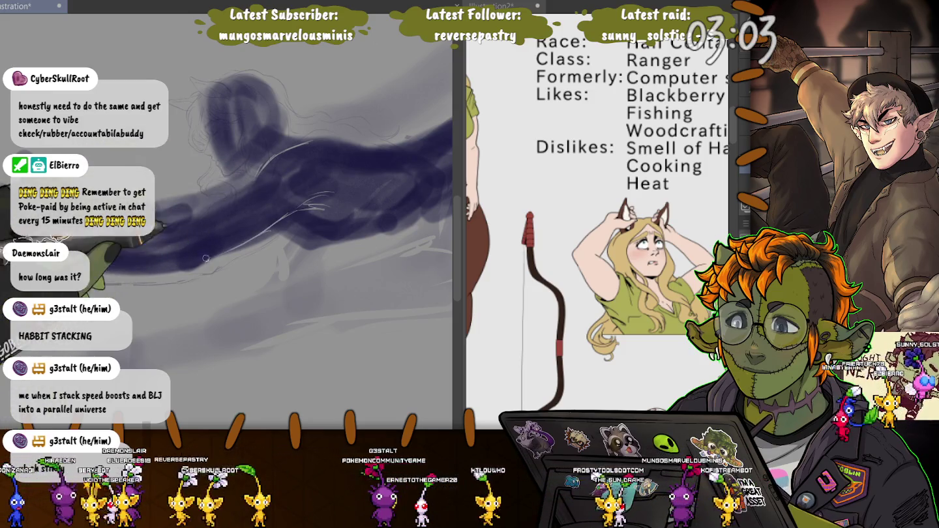
pyautogui.moveTo(267, 186); pyautogui.dragTo(85, 243)
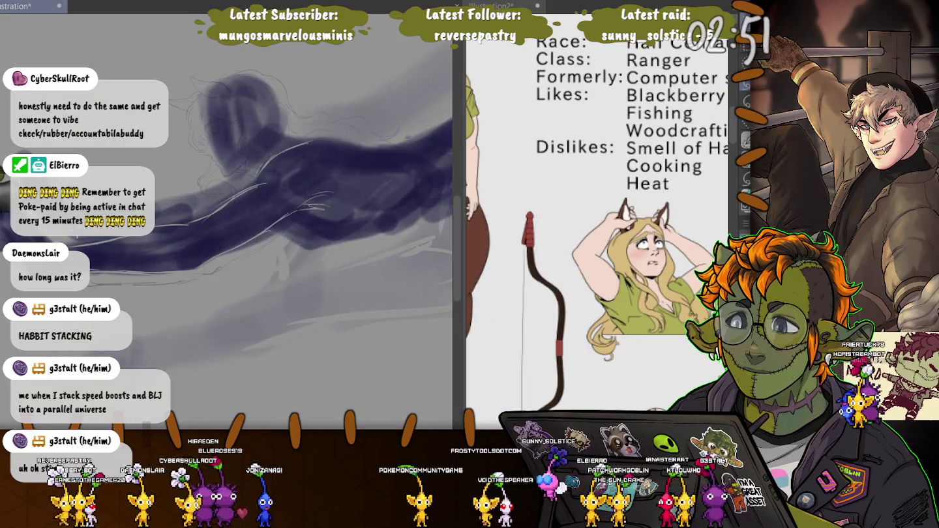
# Step: Lasso the band's left end, nudge it slightly down and right with Ctrl+T, then deselect
pyautogui.moveTo(90, 239); pyautogui.dragTo(126, 258)
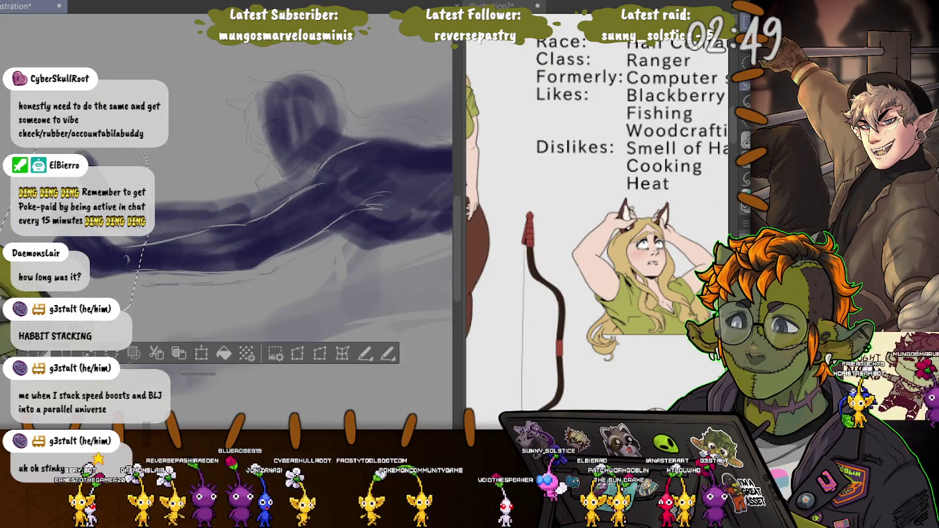
pyautogui.hotkey('ctrl', 't')
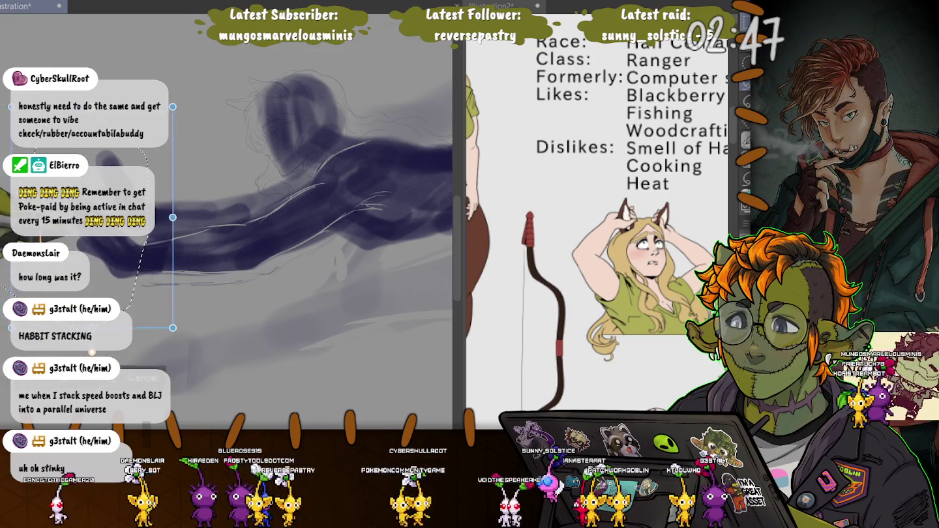
pyautogui.moveTo(85, 262); pyautogui.dragTo(86, 263)
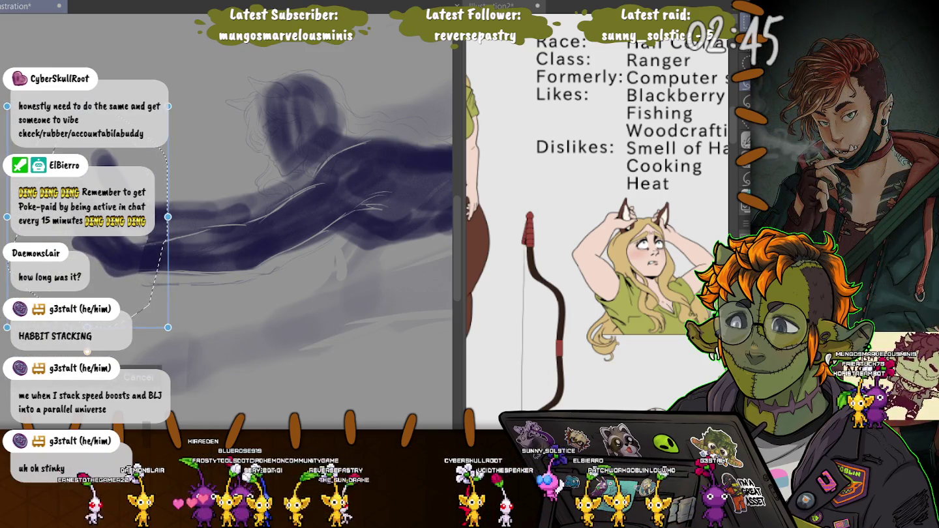
pyautogui.press('Return')
pyautogui.hotkey('ctrl', 'd')
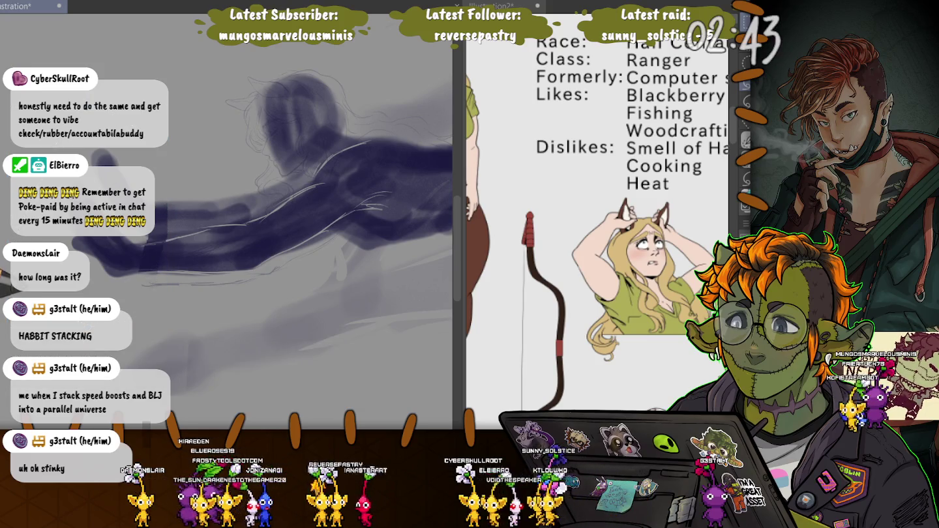
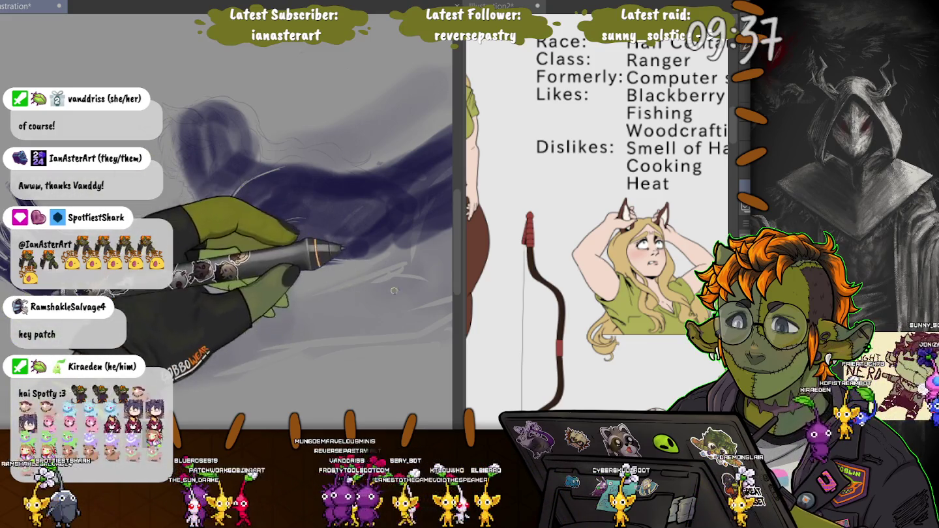
# Step: Block dark indigo shading over the horse body, then undo the last two strokes at its right end
pyautogui.moveTo(319, 261)
pyautogui.mouseDown()
pyautogui.moveTo(368, 303)
pyautogui.moveTo(302, 241)
pyautogui.mouseUp()
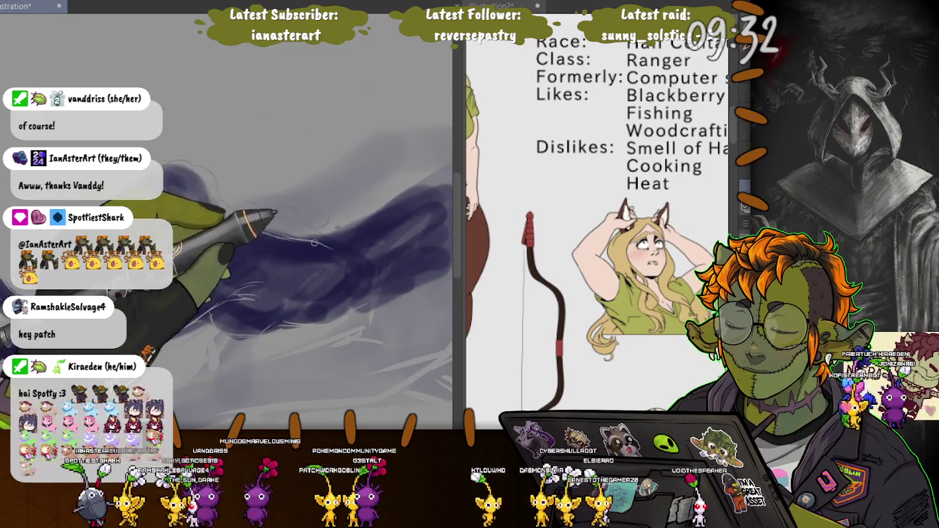
pyautogui.hotkey('ctrl', 'z')
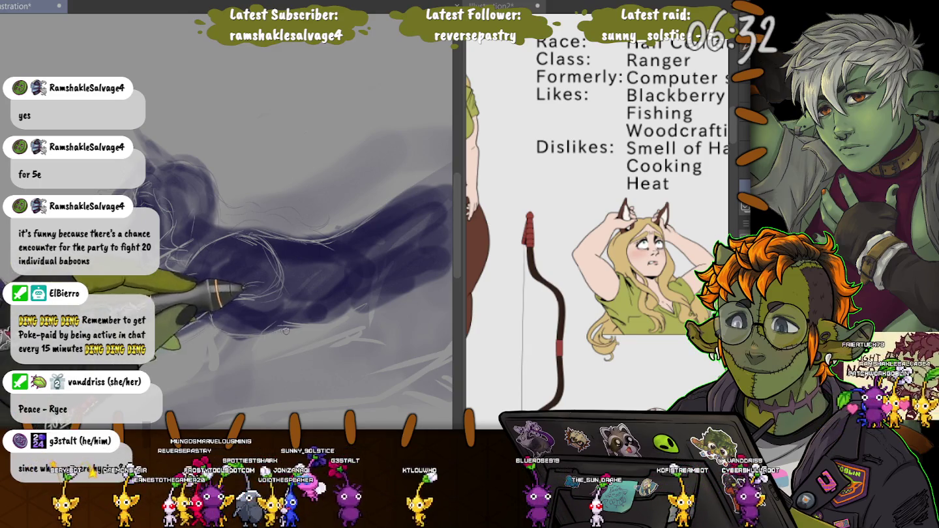
pyautogui.hotkey('ctrl', 'z')
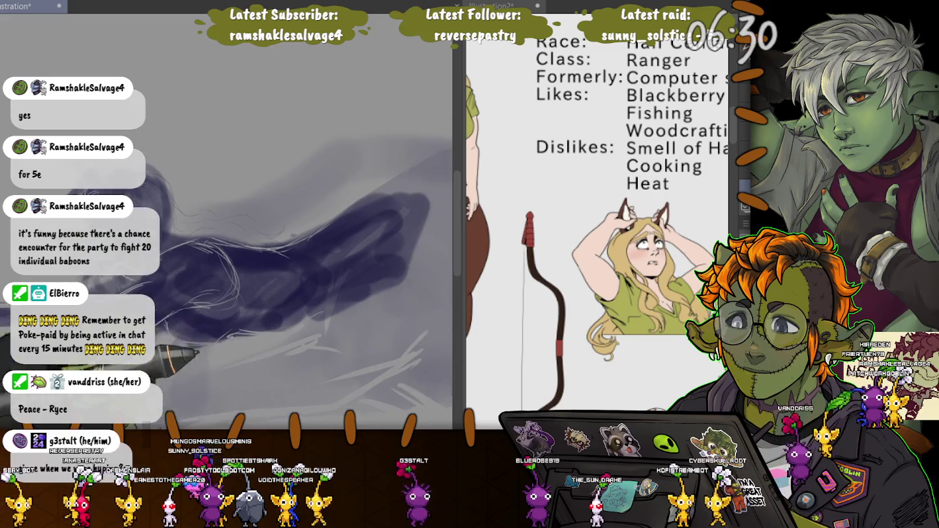
# Step: Undo one more stroke on the dark shape, then add thin pale hatching over the indigo body
pyautogui.hotkey('ctrl', 'z')
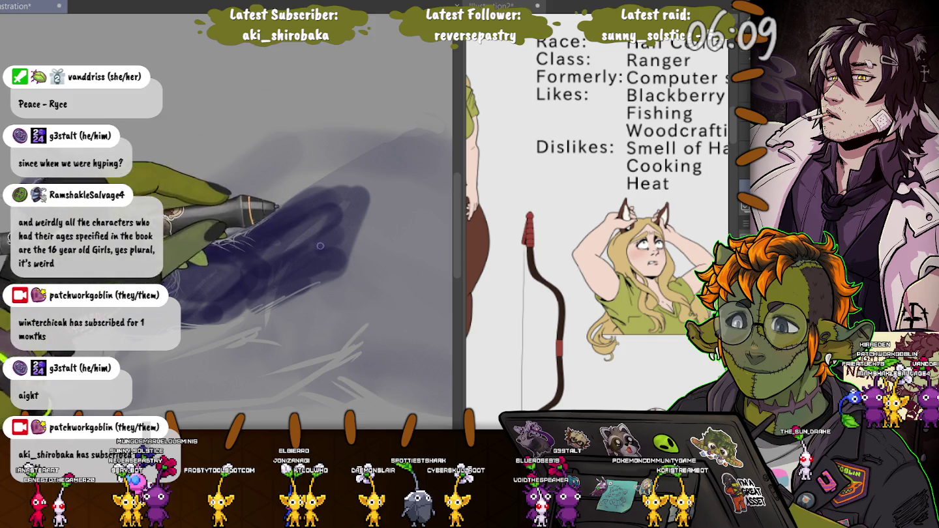
pyautogui.moveTo(232, 290); pyautogui.dragTo(294, 258)
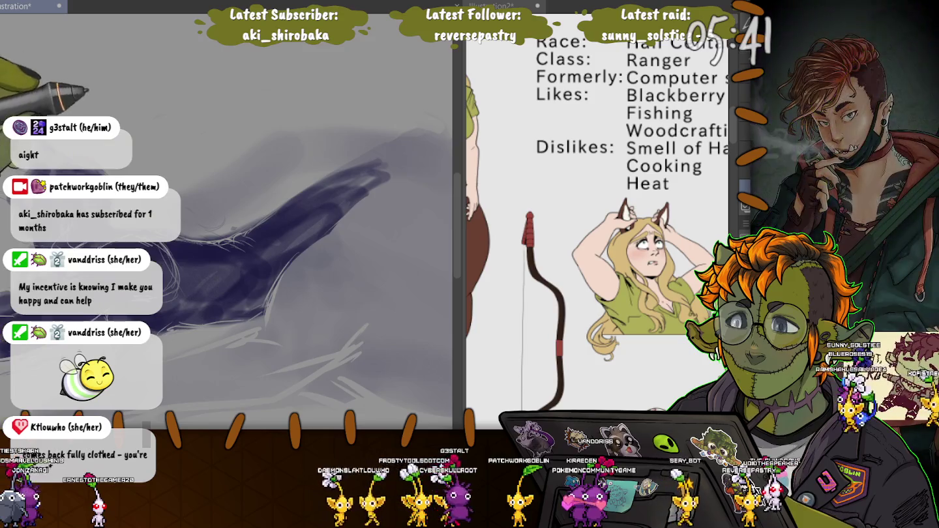
pyautogui.scroll(-3, 350, 173)
pyautogui.scroll(-2, 120, 111)
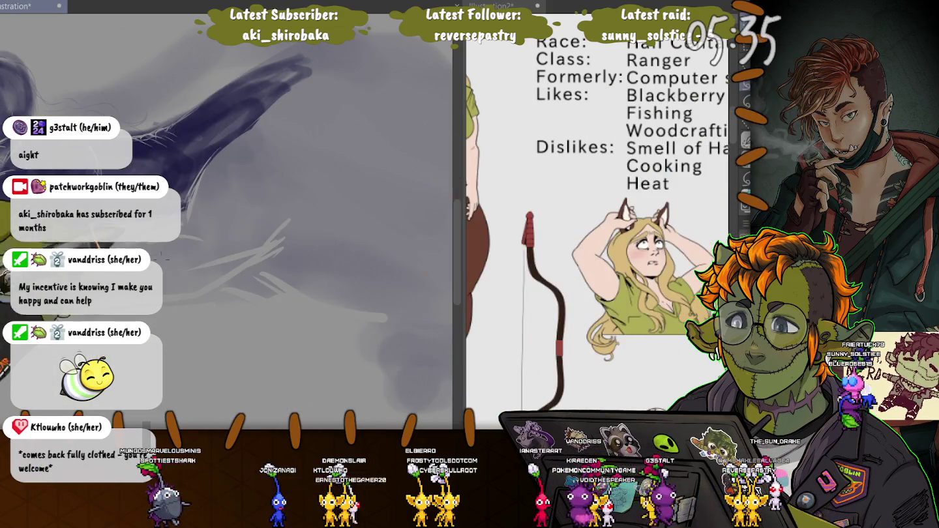
pyautogui.moveTo(176, 253); pyautogui.dragTo(170, 290)
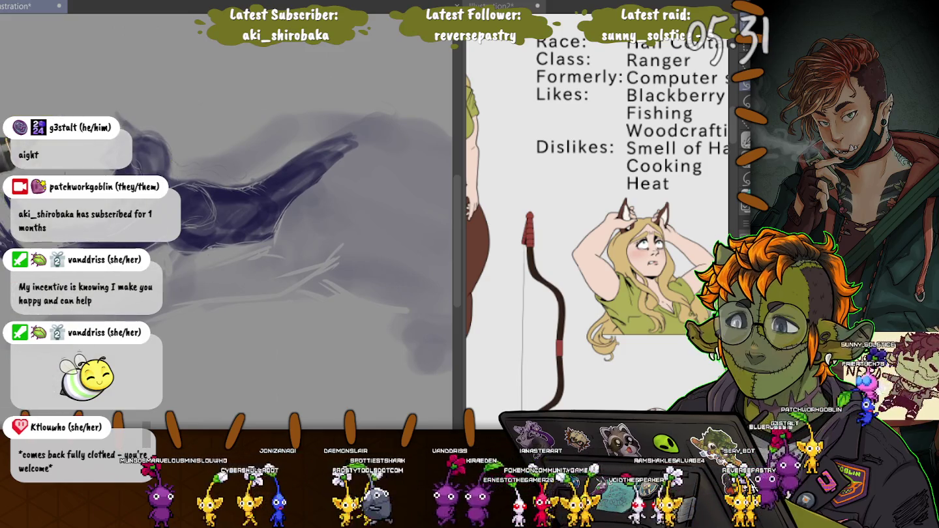
# Step: Lasso the head and torso strokes, shift them down and slightly left with a tilt
pyautogui.moveTo(232, 119)
pyautogui.mouseDown()
pyautogui.moveTo(158, 336)
pyautogui.moveTo(196, 117)
pyautogui.mouseUp()
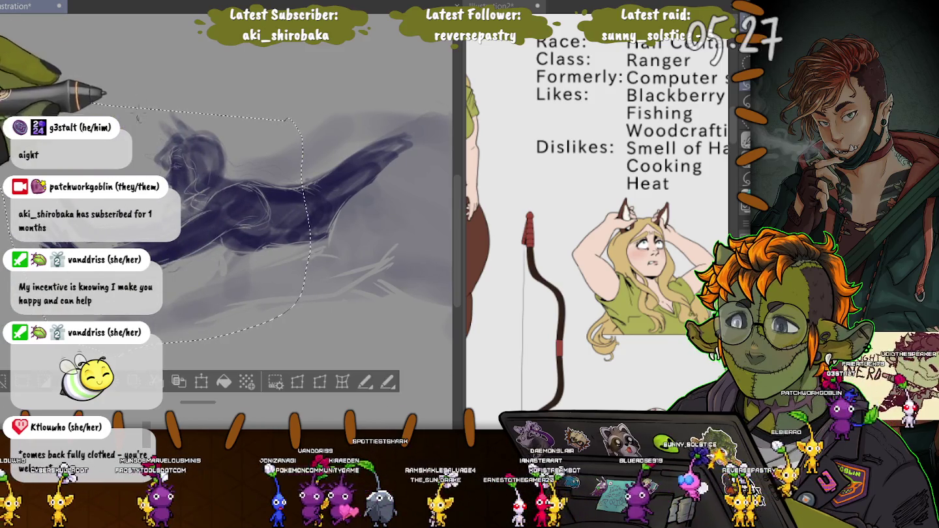
pyautogui.hotkey('ctrl', 't')
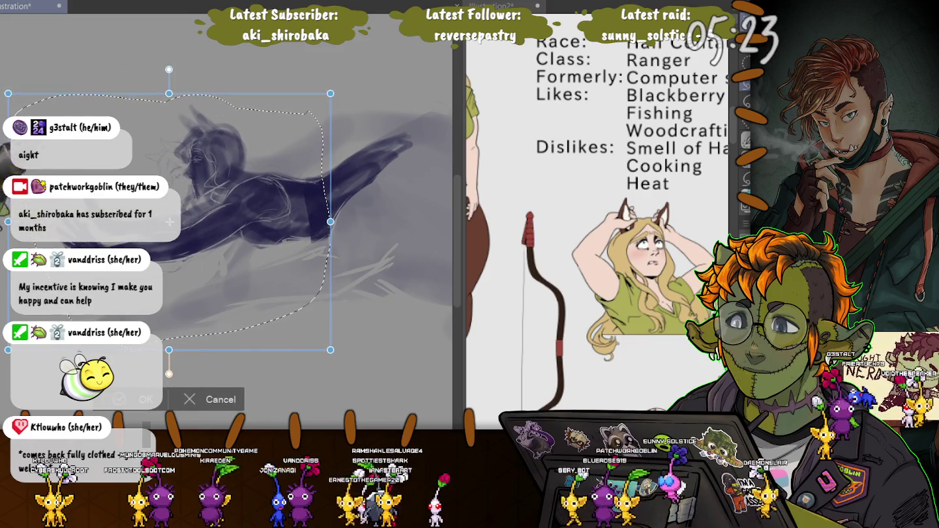
pyautogui.moveTo(168, 222); pyautogui.dragTo(167, 255)
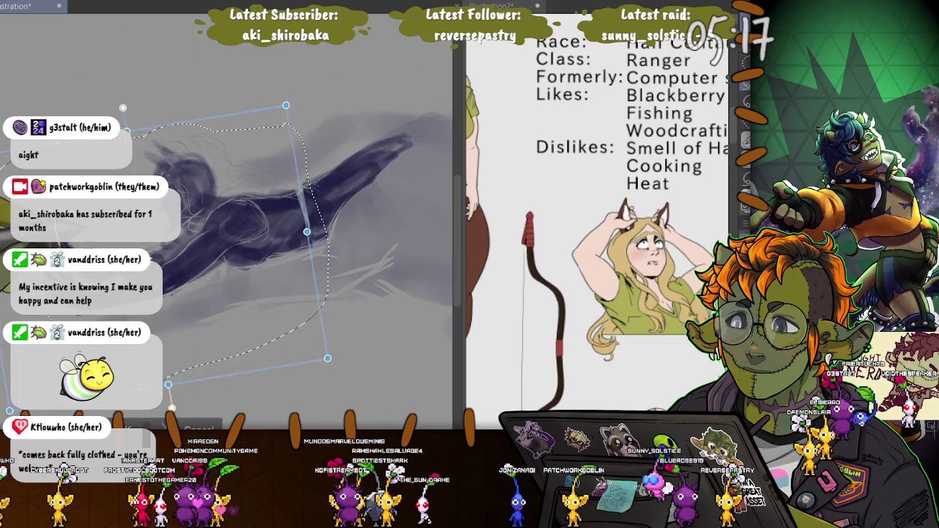
pyautogui.moveTo(168, 254); pyautogui.dragTo(140, 257)
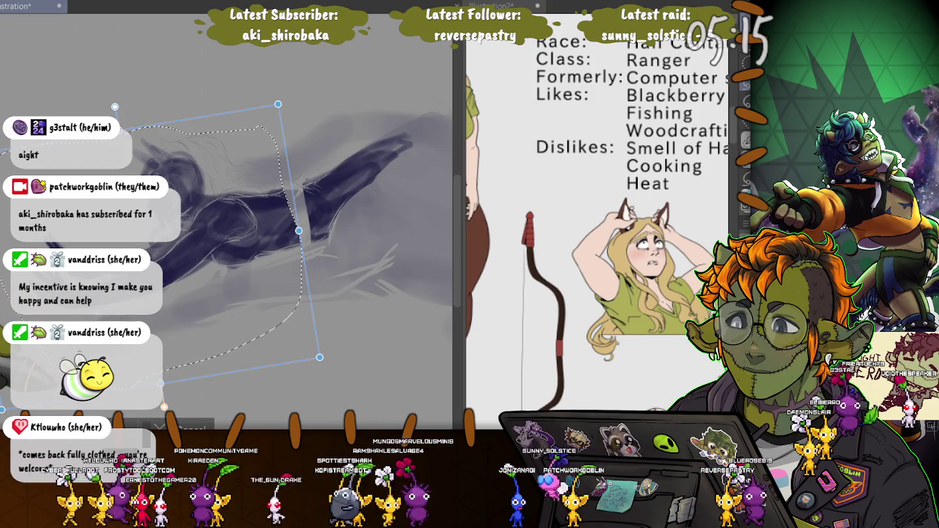
pyautogui.press('Return')
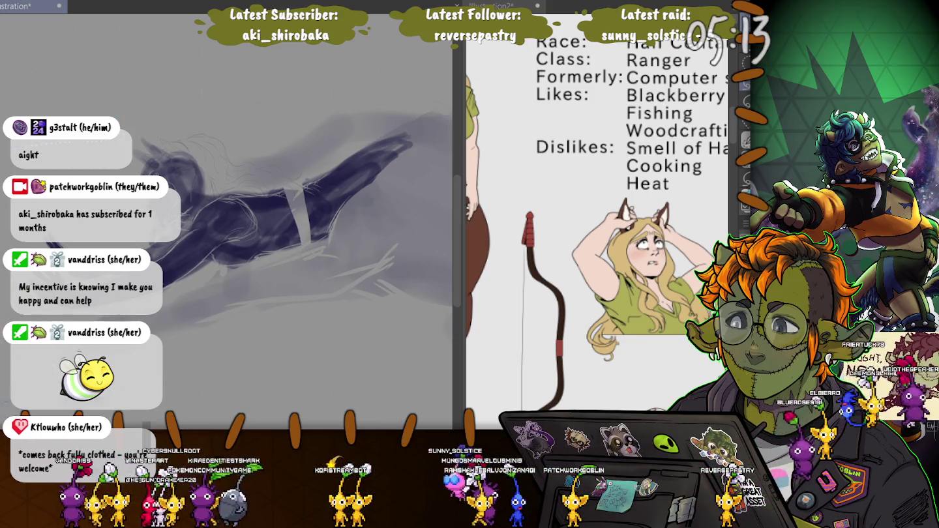
# Step: Lasso the long dark limb stroke and run a free transform on it
pyautogui.moveTo(293, 160); pyautogui.dragTo(307, 244)
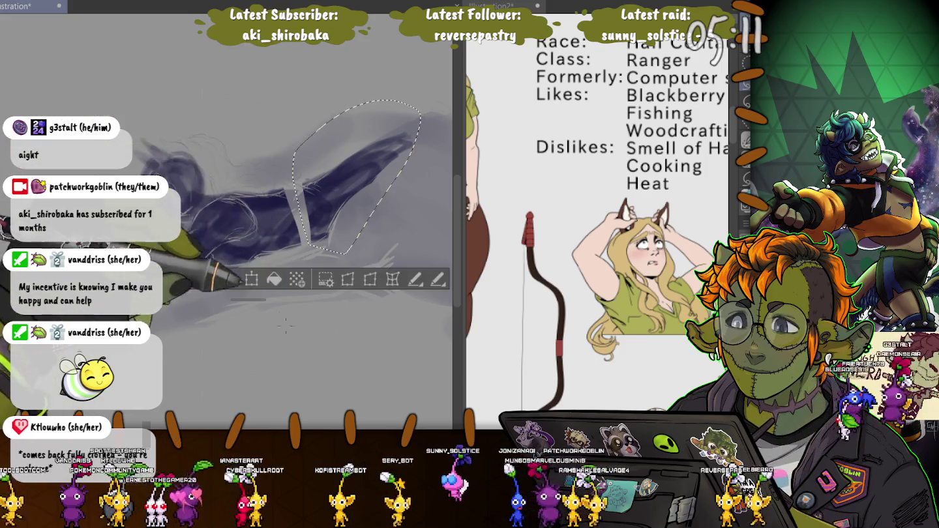
pyautogui.hotkey('ctrl', 't')
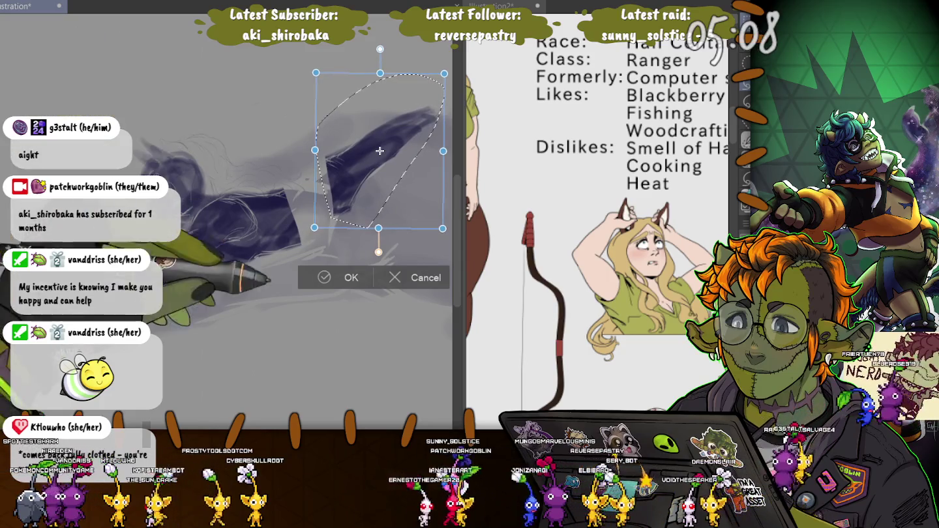
pyautogui.press('Return')
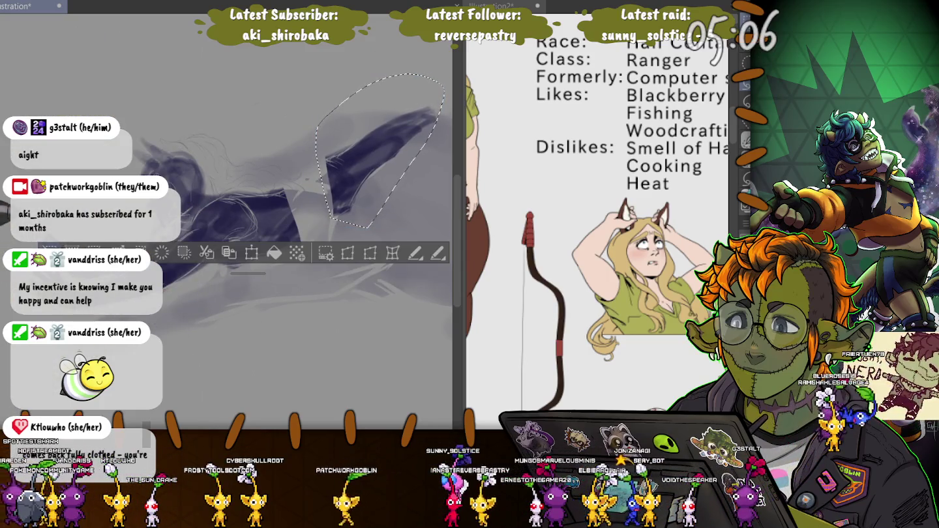
# Step: Move and rotate a larger outlined area of the figure, then apply a further transform
pyautogui.moveTo(27, 131); pyautogui.dragTo(14, 365)
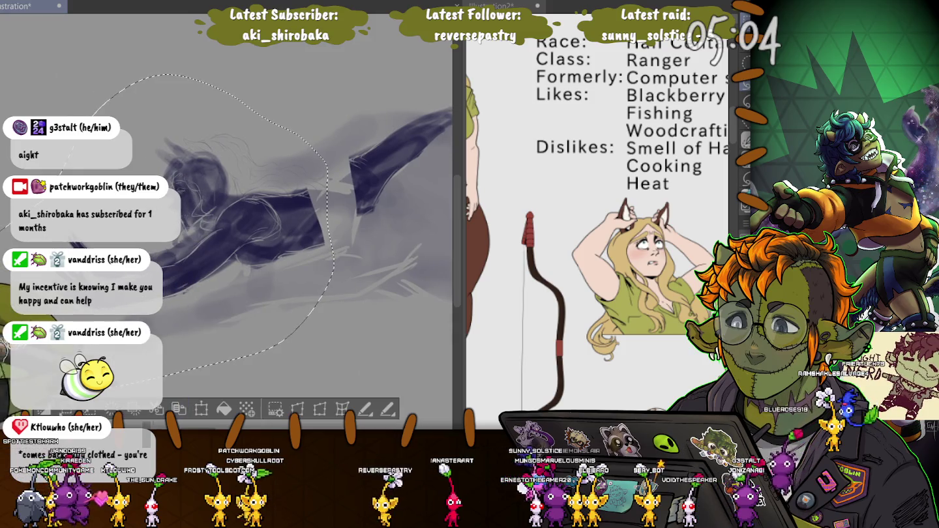
pyautogui.hotkey('ctrl', 't')
pyautogui.moveTo(195, 228)
pyautogui.mouseDown()
pyautogui.moveTo(247, 190)
pyautogui.moveTo(220, 199)
pyautogui.moveTo(211, 217)
pyautogui.mouseUp()
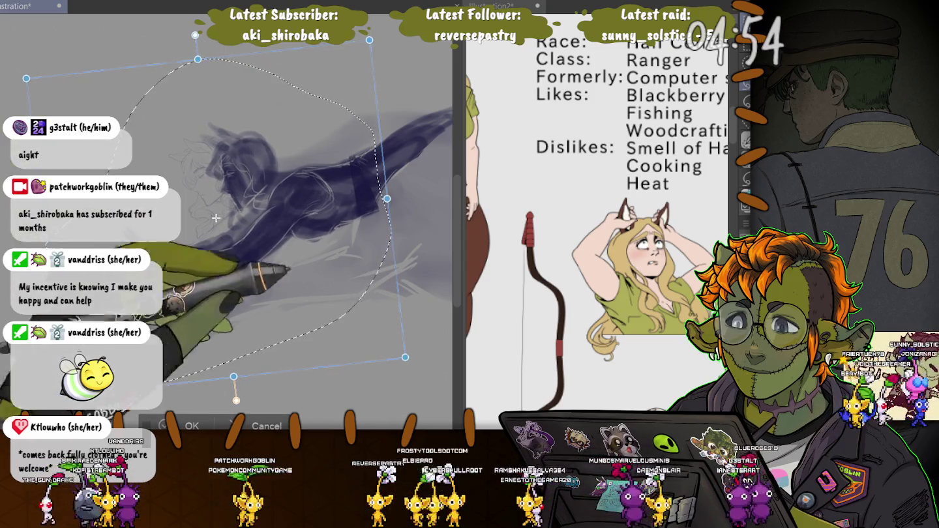
pyautogui.press('Return')
pyautogui.moveTo(208, 322); pyautogui.dragTo(255, 305)
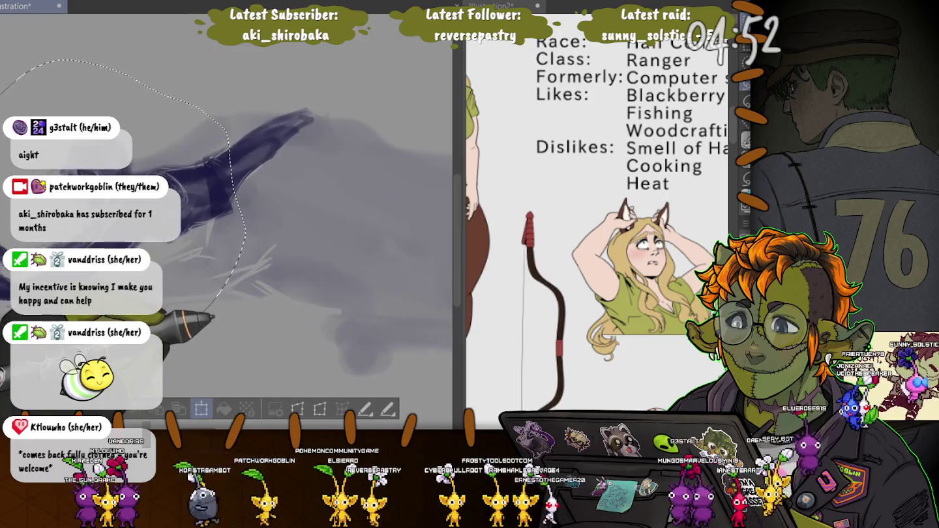
pyautogui.hotkey('ctrl', 't')
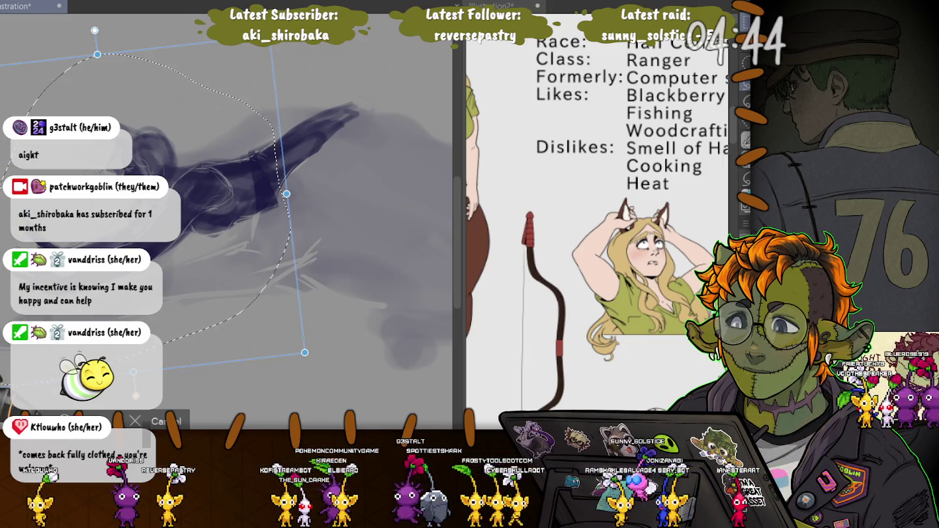
pyautogui.press('Return')
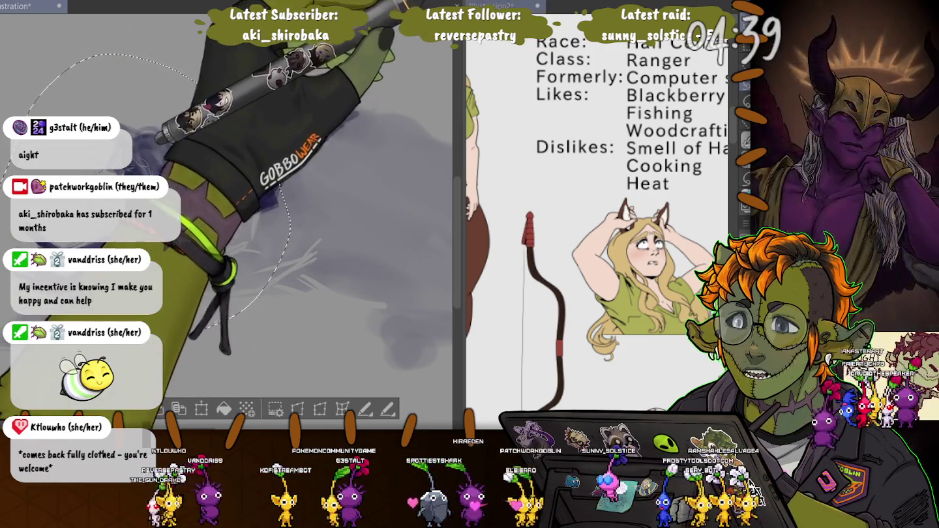
# Step: Zoom the reference out to the whole sheet and in on the horse photo, then deselect
pyautogui.hotkey('ctrl', '-')
pyautogui.hotkey('ctrl', '+')
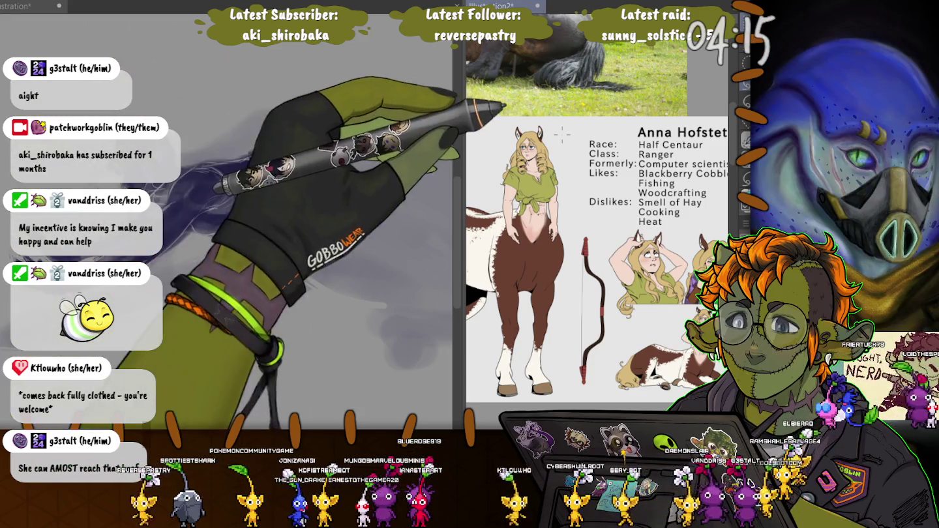
pyautogui.moveTo(104, 56); pyautogui.dragTo(3, 366)
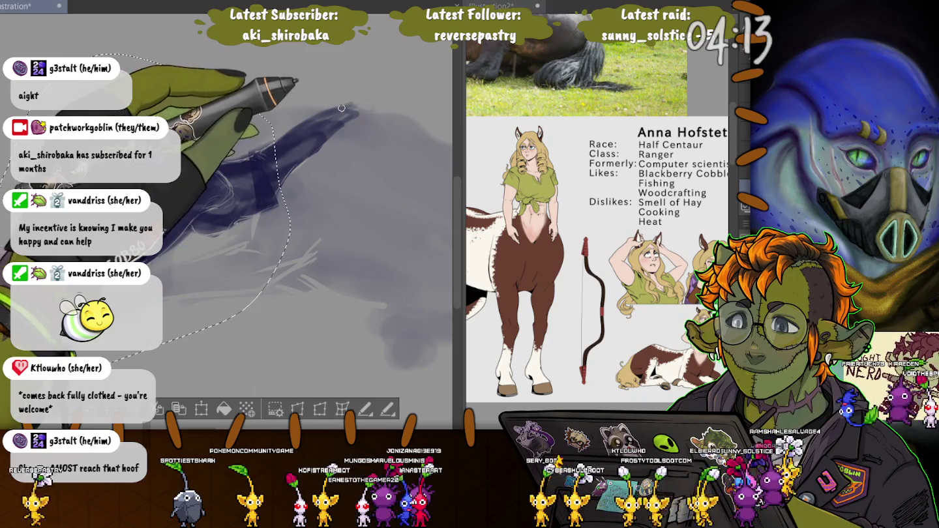
pyautogui.hotkey('ctrl', 'd')
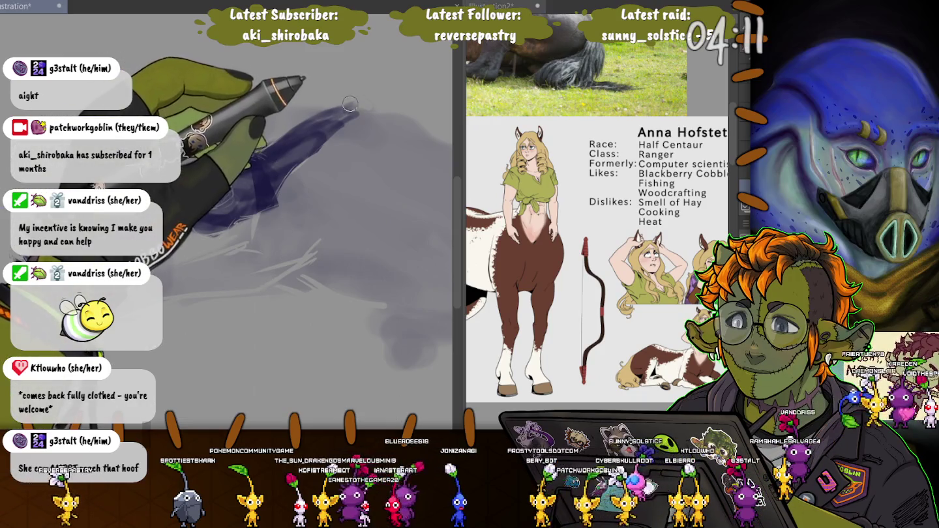
# Step: Extend, darken and blend the long purple stroke toward lower left, sharpening its upper edge near the tip
pyautogui.moveTo(362, 118); pyautogui.dragTo(196, 196)
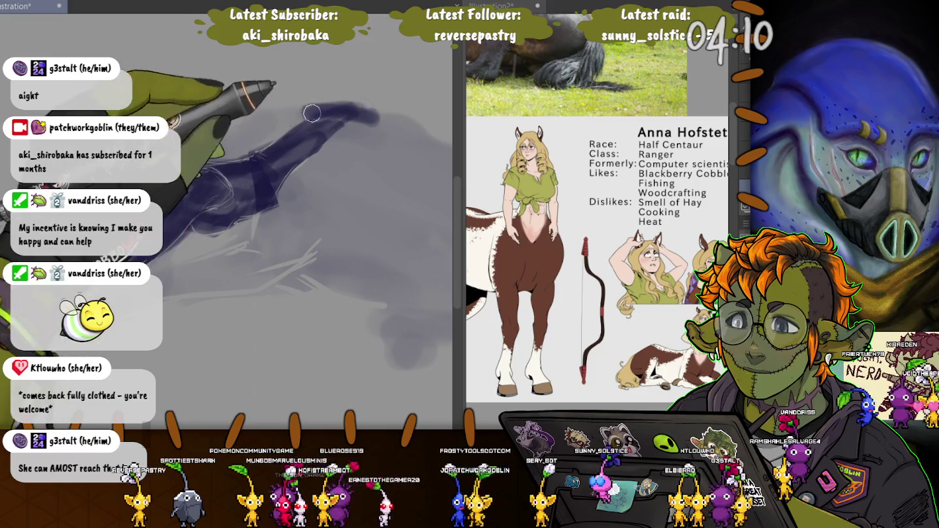
pyautogui.moveTo(299, 130); pyautogui.dragTo(195, 196)
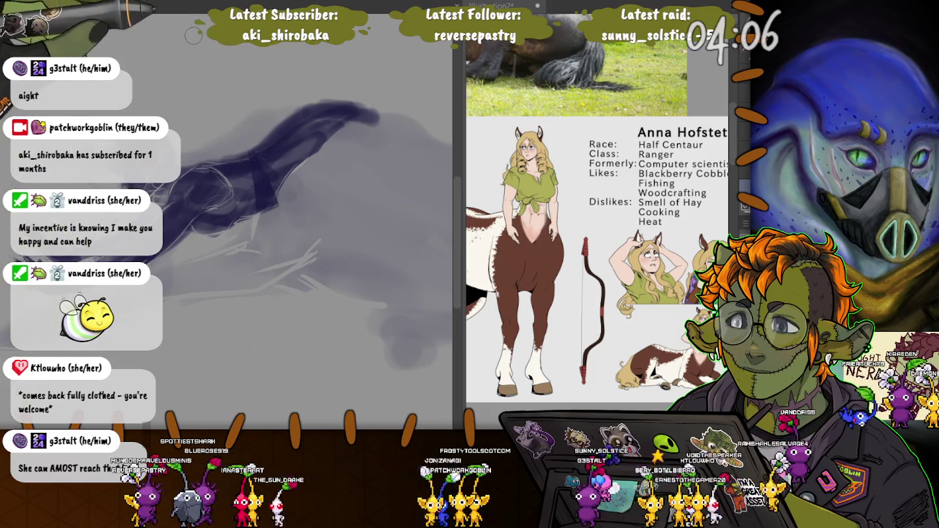
pyautogui.moveTo(322, 120); pyautogui.dragTo(197, 196)
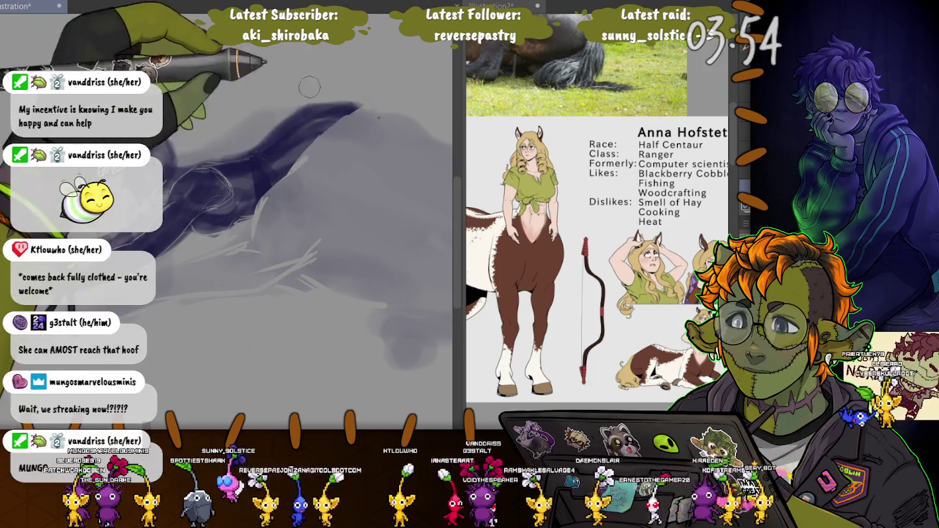
pyautogui.moveTo(363, 108)
pyautogui.mouseDown()
pyautogui.moveTo(315, 102)
pyautogui.moveTo(250, 148)
pyautogui.mouseUp()
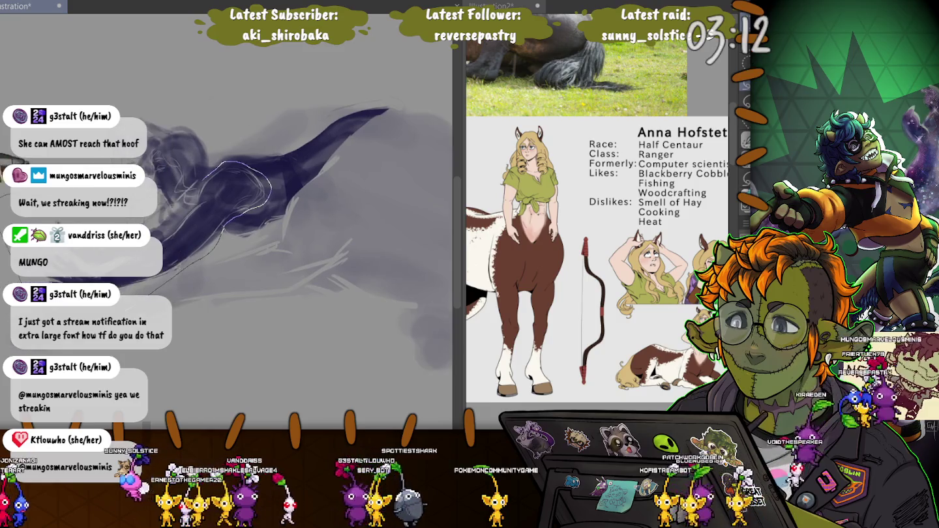
# Step: Lasso the head and upper body, rotate it back toward level, apply a second transform, and deselect
pyautogui.moveTo(156, 280); pyautogui.dragTo(13, 197)
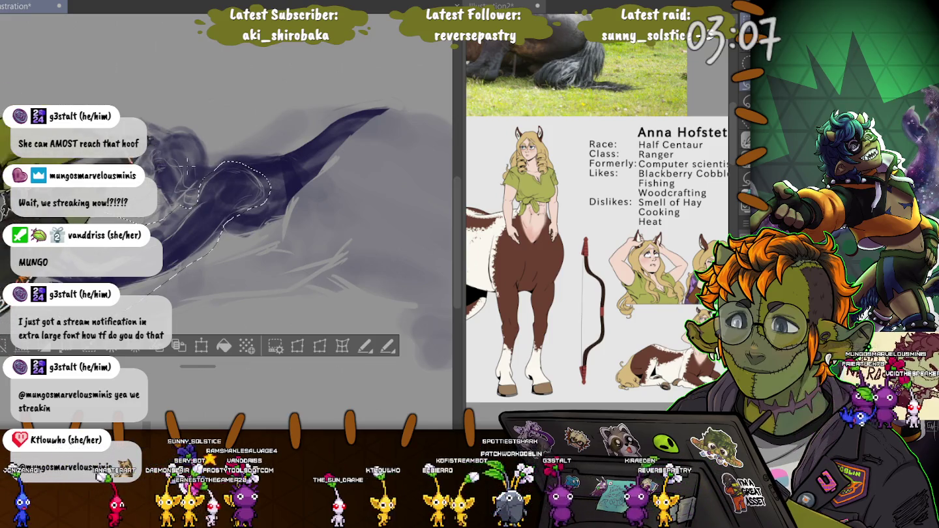
pyautogui.hotkey('ctrl', 't')
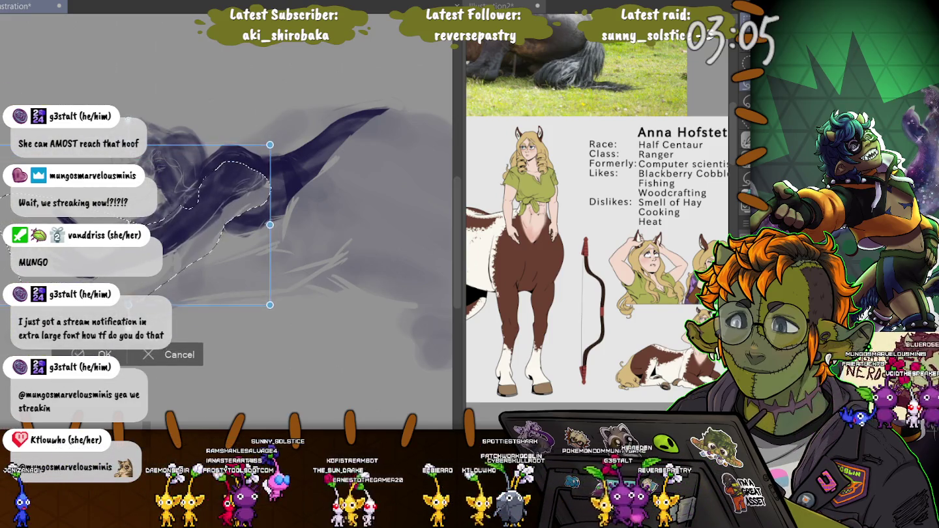
pyautogui.moveTo(129, 225); pyautogui.dragTo(241, 226)
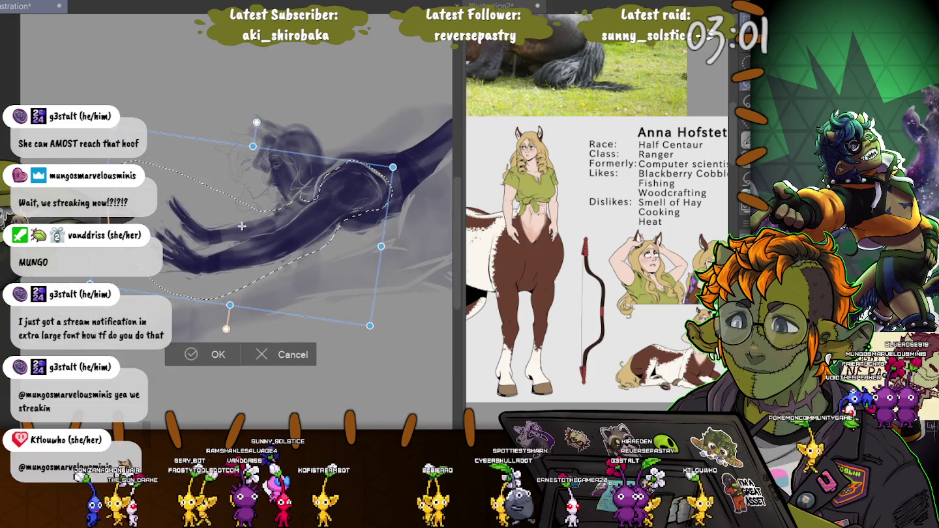
pyautogui.moveTo(242, 226)
pyautogui.mouseDown()
pyautogui.moveTo(187, 208)
pyautogui.moveTo(188, 217)
pyautogui.mouseUp()
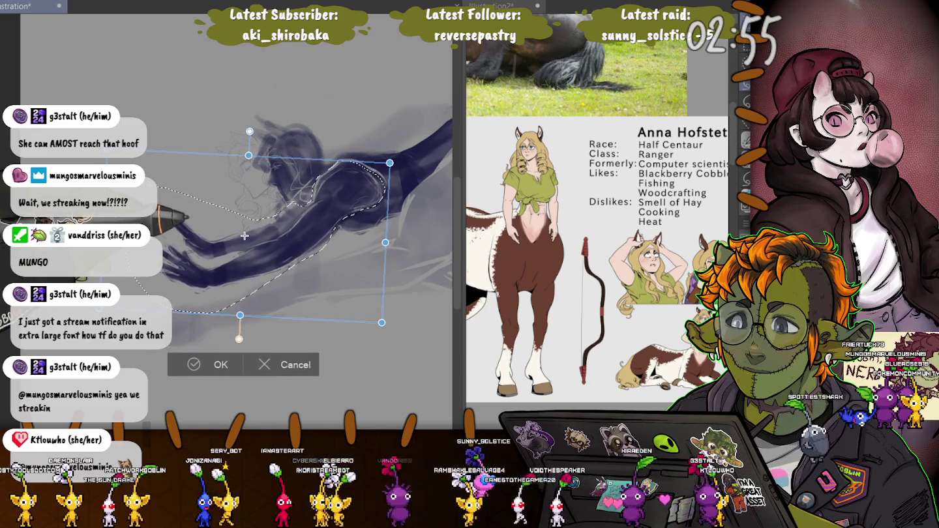
pyautogui.press('Return')
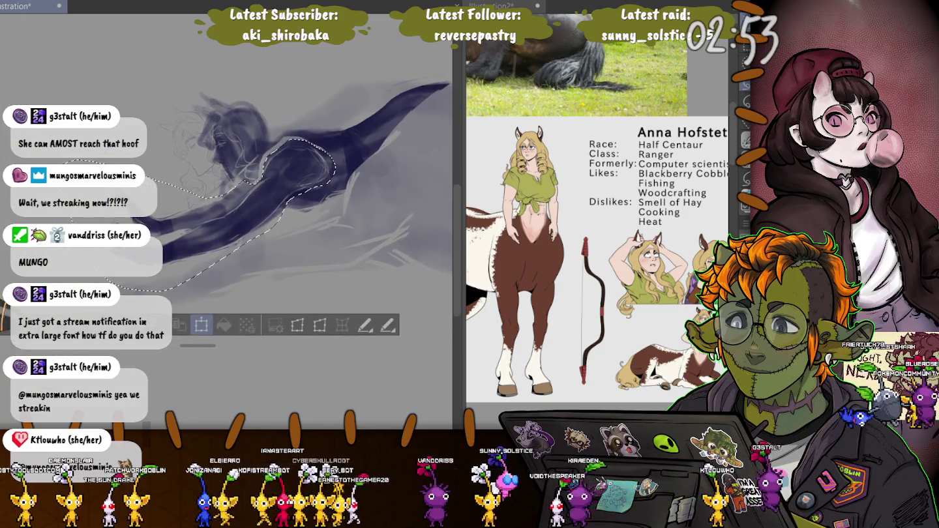
pyautogui.hotkey('ctrl', 't')
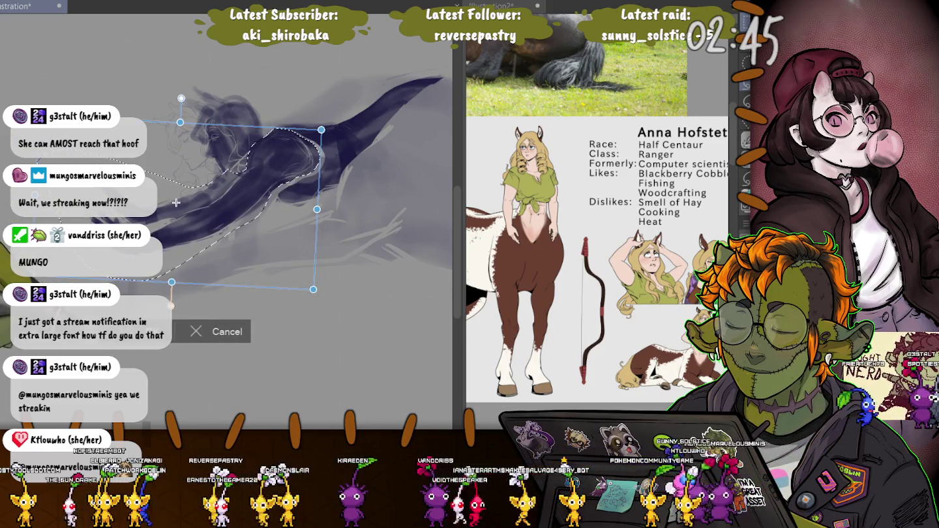
pyautogui.press('Return')
pyautogui.hotkey('ctrl', 'd')
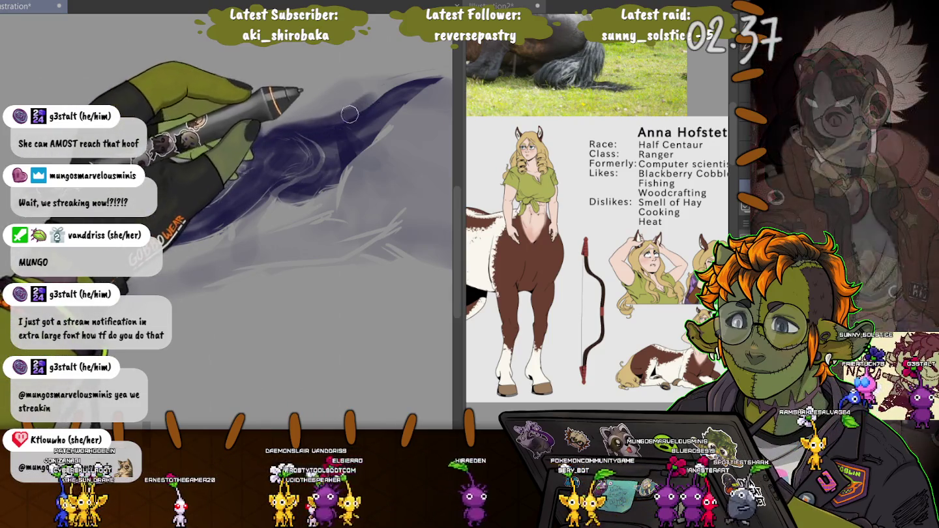
pyautogui.scroll(-2, 243, 135)
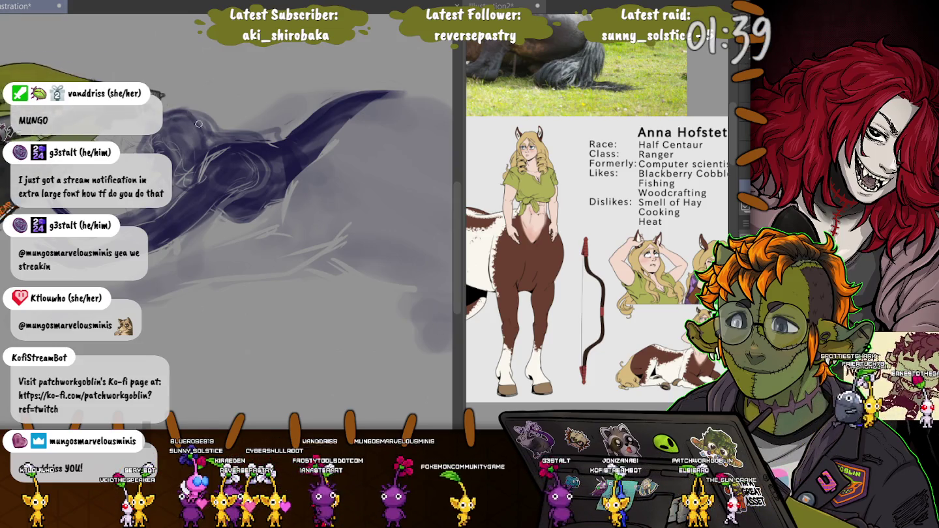
pyautogui.moveTo(228, 196); pyautogui.dragTo(281, 144)
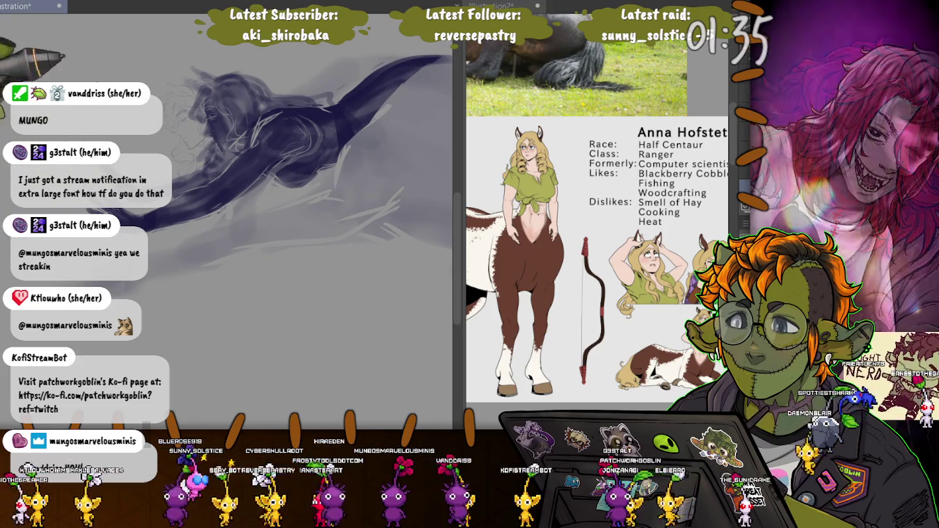
pyautogui.moveTo(232, 328); pyautogui.dragTo(273, 248)
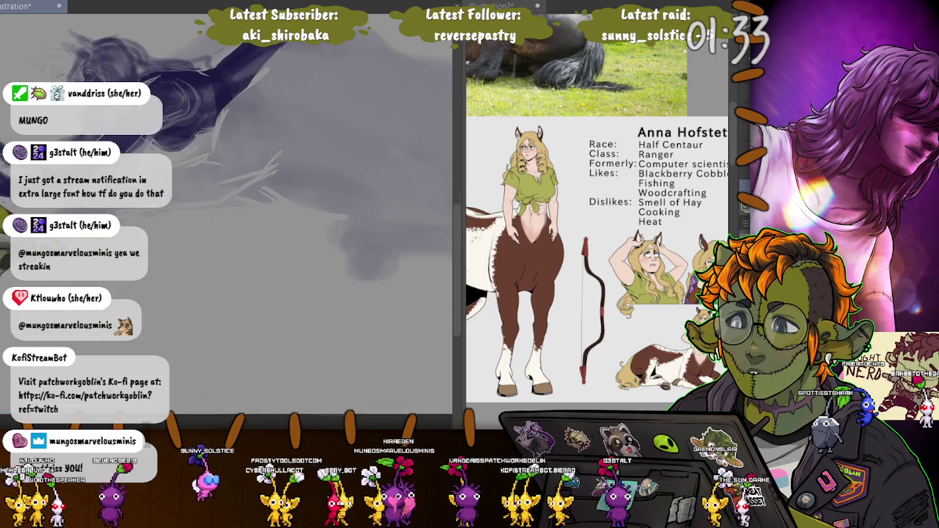
# Step: Rotate the view, hide the dark purple sketch strokes, and pan to the face area
pyautogui.moveTo(228, 228); pyautogui.dragTo(274, 196)
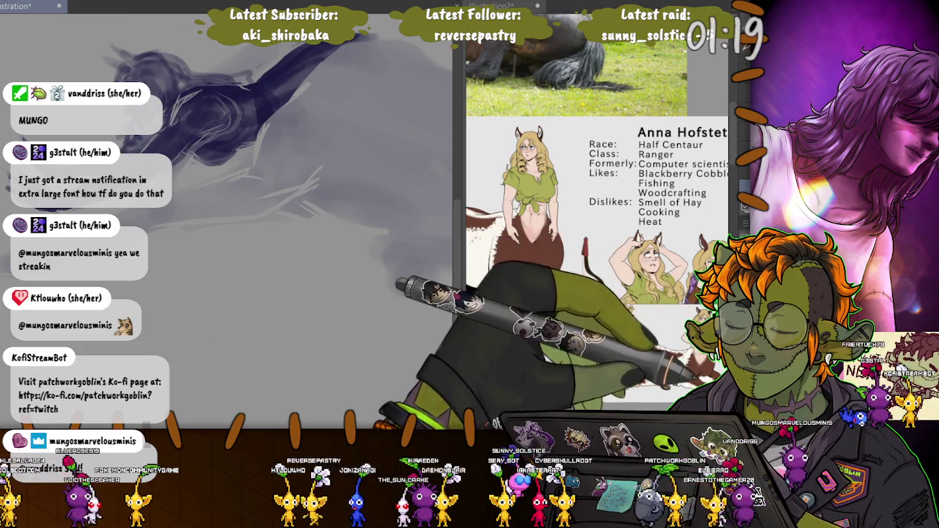
pyautogui.hotkey('ctrl', 'z')
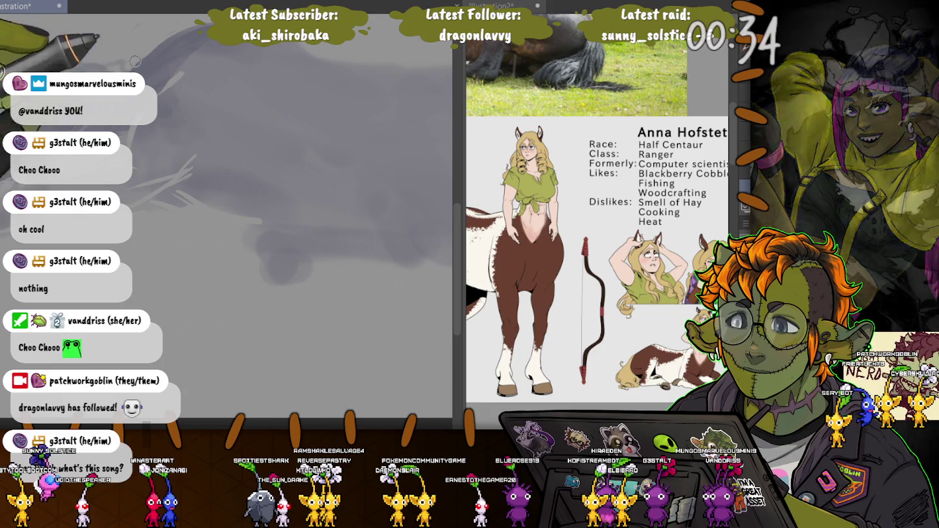
pyautogui.moveTo(186, 77); pyautogui.dragTo(270, 110)
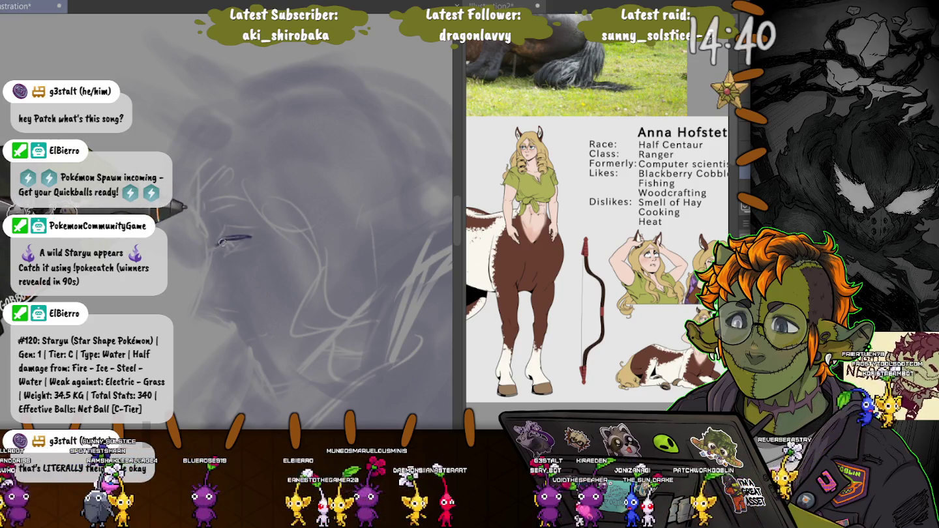
# Step: Darken the eye stroke and add corner, lower-lid and fine detail lines with a smaller brush
pyautogui.moveTo(222, 243)
pyautogui.mouseDown()
pyautogui.moveTo(240, 234)
pyautogui.moveTo(219, 243)
pyautogui.mouseUp()
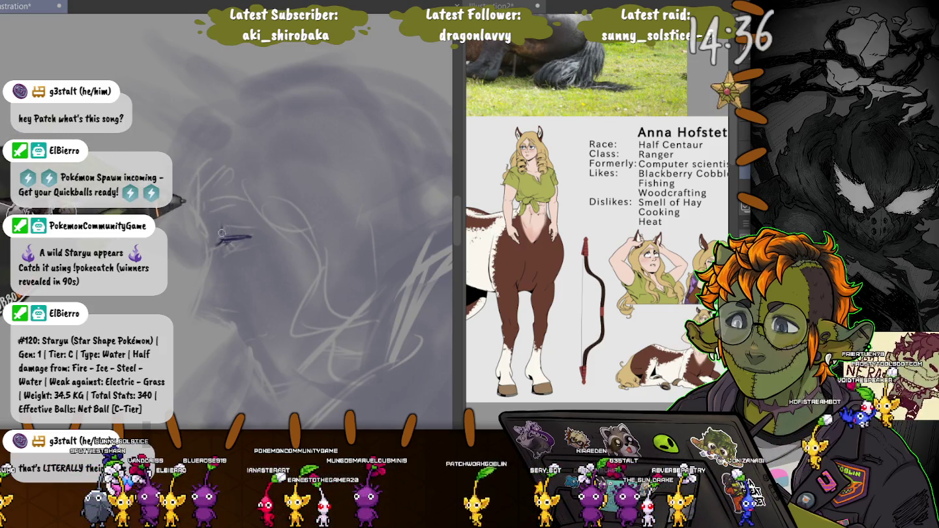
pyautogui.moveTo(219, 227); pyautogui.dragTo(220, 242)
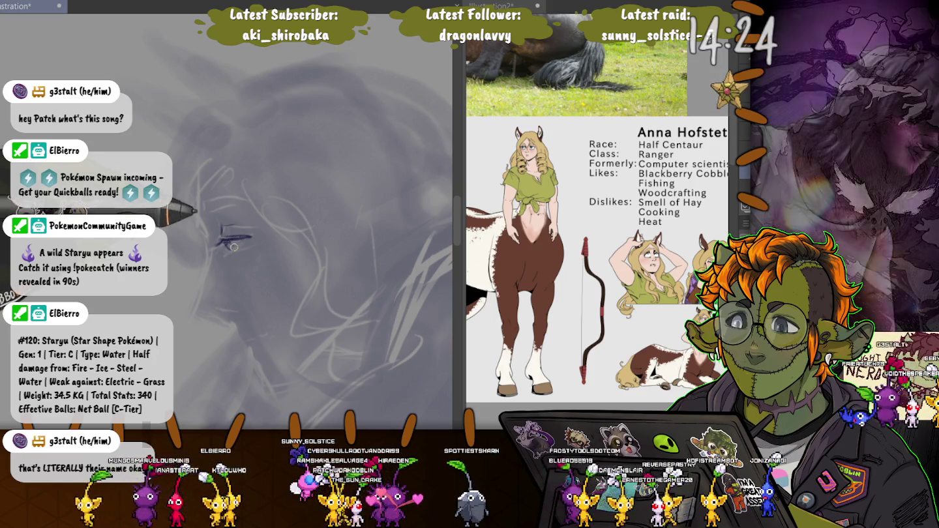
pyautogui.moveTo(226, 246); pyautogui.dragTo(250, 240)
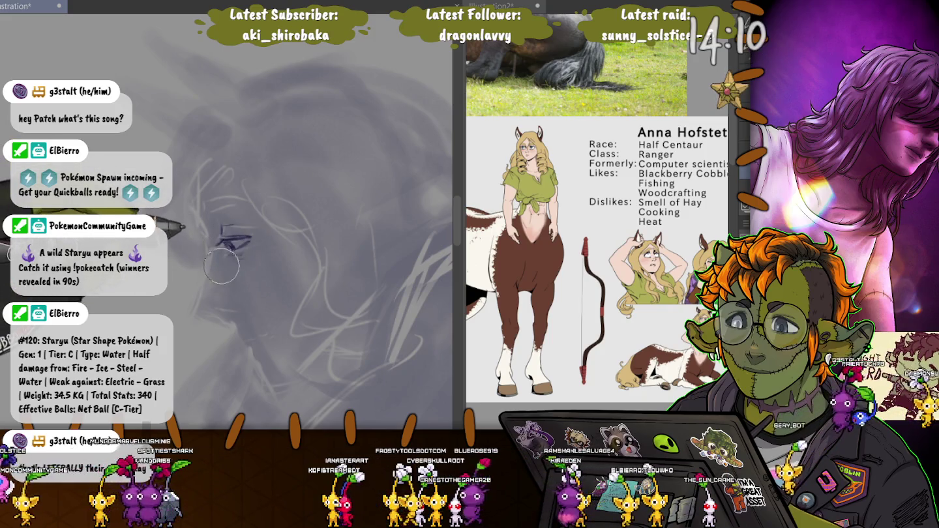
pyautogui.press('[')
pyautogui.press('[')
pyautogui.press('[')
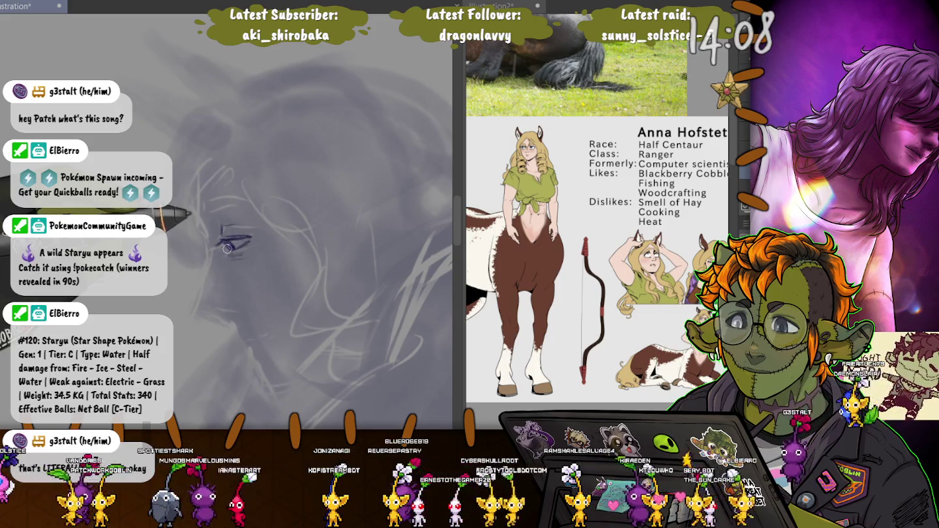
pyautogui.moveTo(228, 250); pyautogui.dragTo(227, 238)
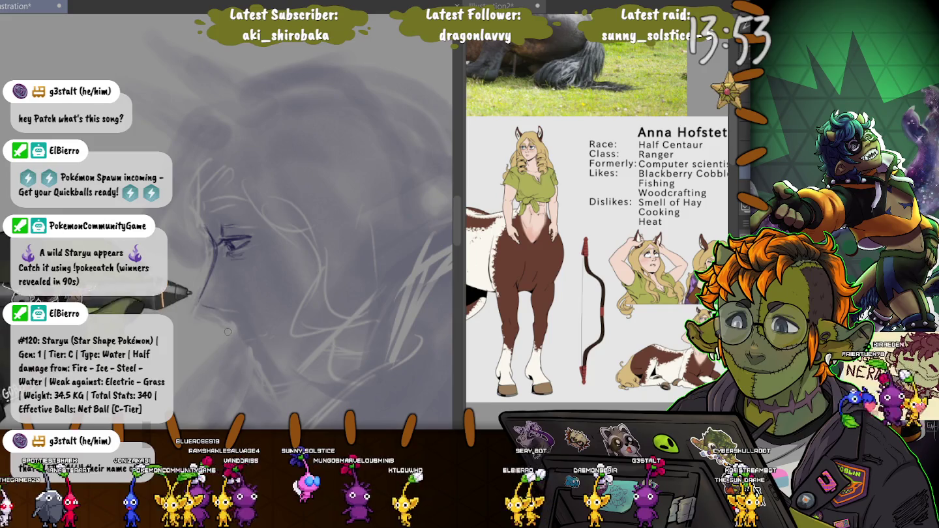
# Step: Extend the jawline toward the chin and draw the eye and brow lines on the profile
pyautogui.moveTo(202, 296); pyautogui.dragTo(225, 318)
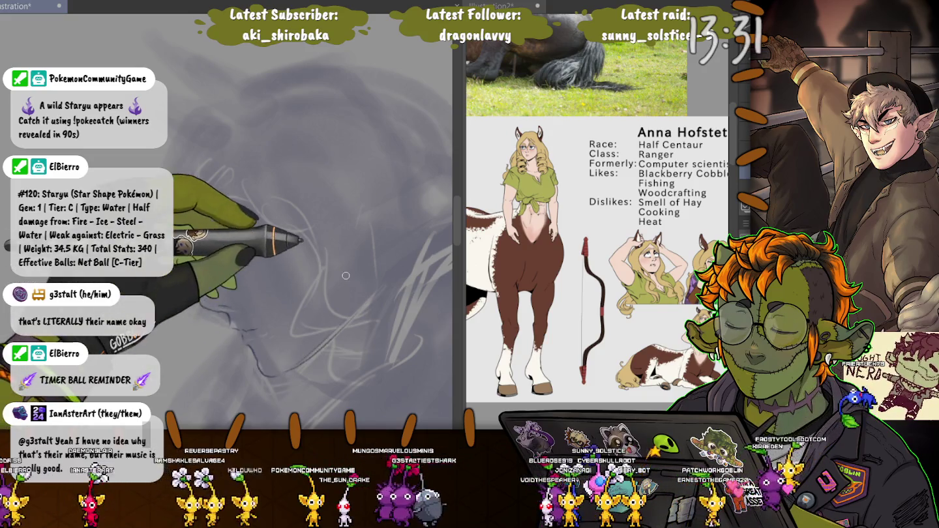
pyautogui.moveTo(221, 233); pyautogui.dragTo(251, 243)
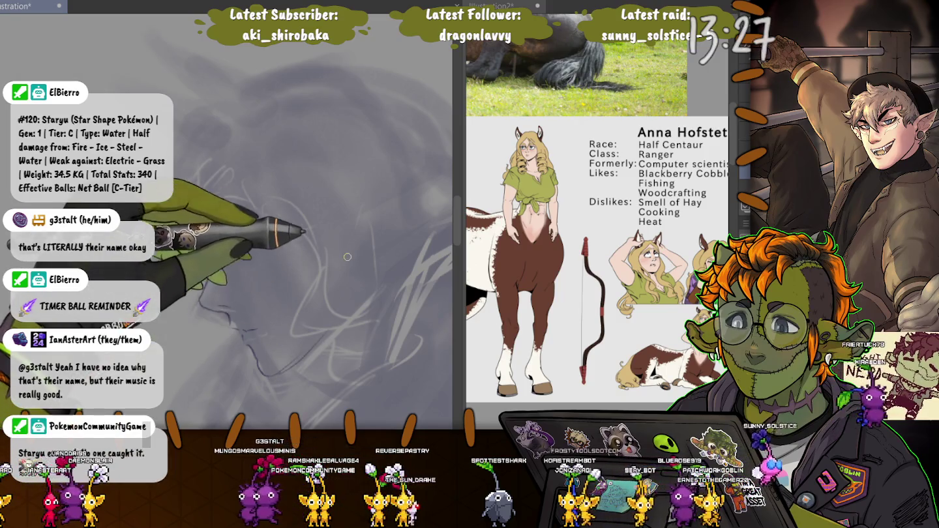
pyautogui.moveTo(350, 258); pyautogui.dragTo(348, 291)
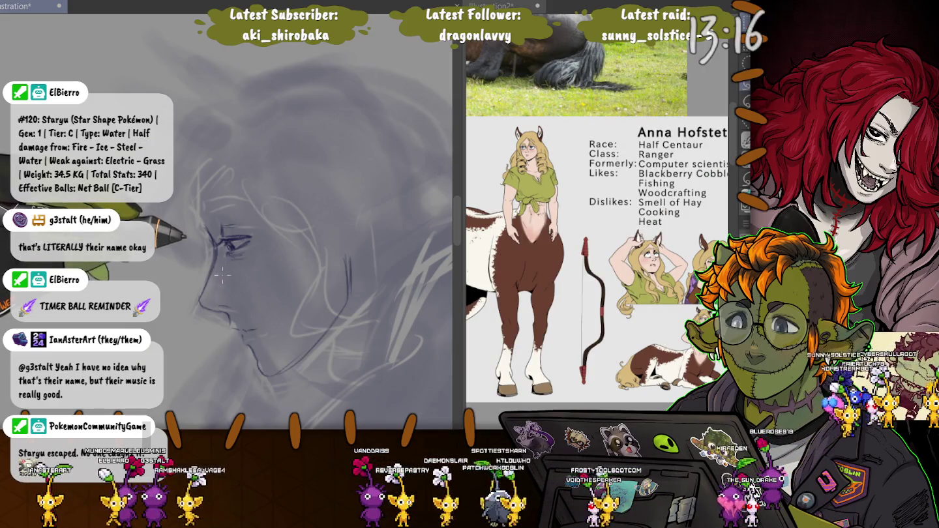
# Step: Lasso the eye, nudge it slightly left and down, commit, and drop the selection
pyautogui.moveTo(224, 257); pyautogui.dragTo(263, 256)
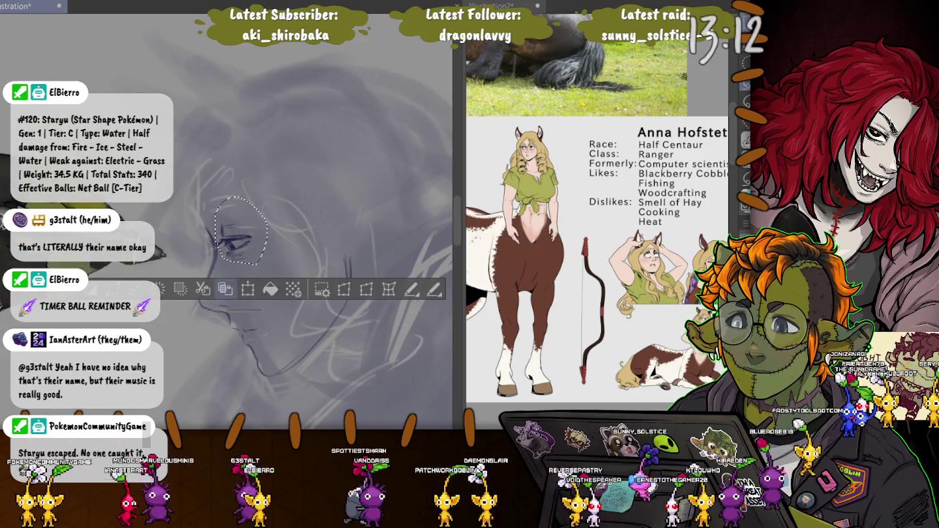
pyautogui.hotkey('ctrl', 't')
pyautogui.moveTo(244, 226); pyautogui.dragTo(243, 228)
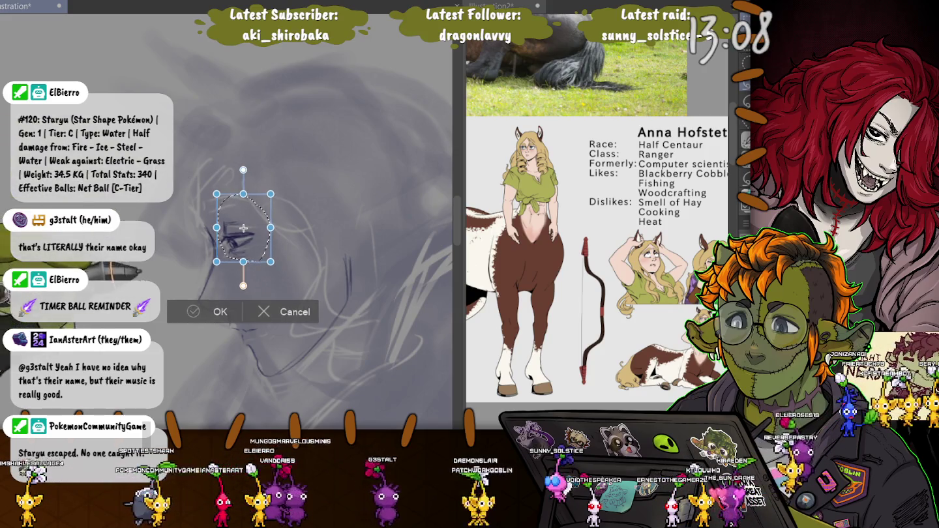
pyautogui.press('Return')
pyautogui.hotkey('ctrl', 'd')
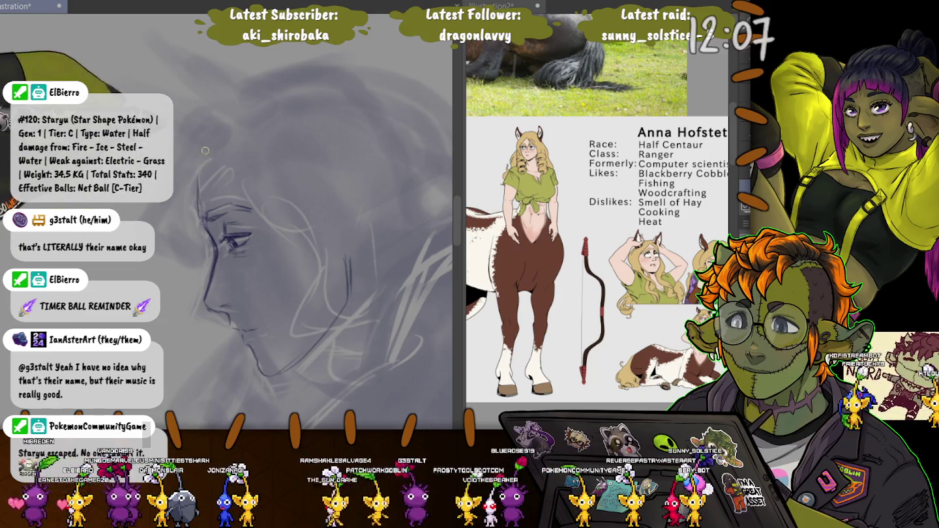
# Step: Draw faint hair strokes over the forehead and brow, then view the top of the head
pyautogui.moveTo(198, 183); pyautogui.dragTo(218, 203)
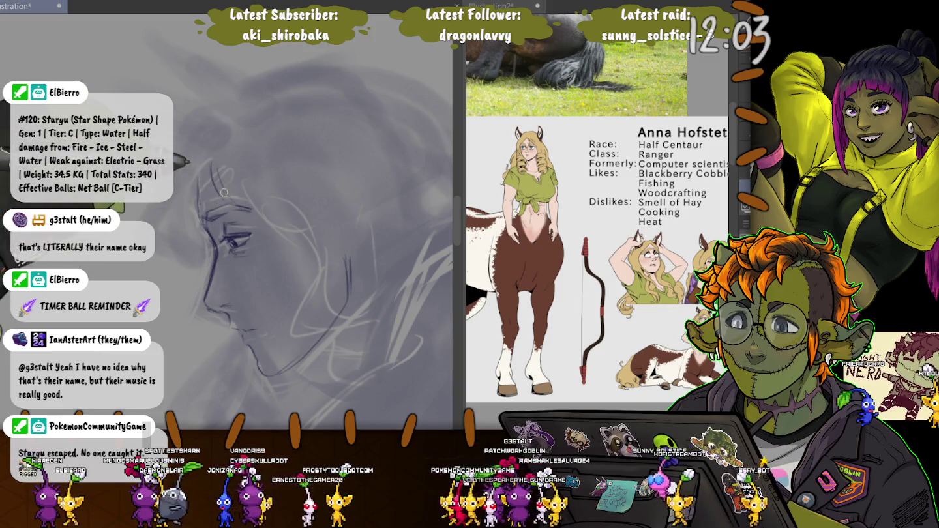
pyautogui.moveTo(243, 207); pyautogui.dragTo(220, 172)
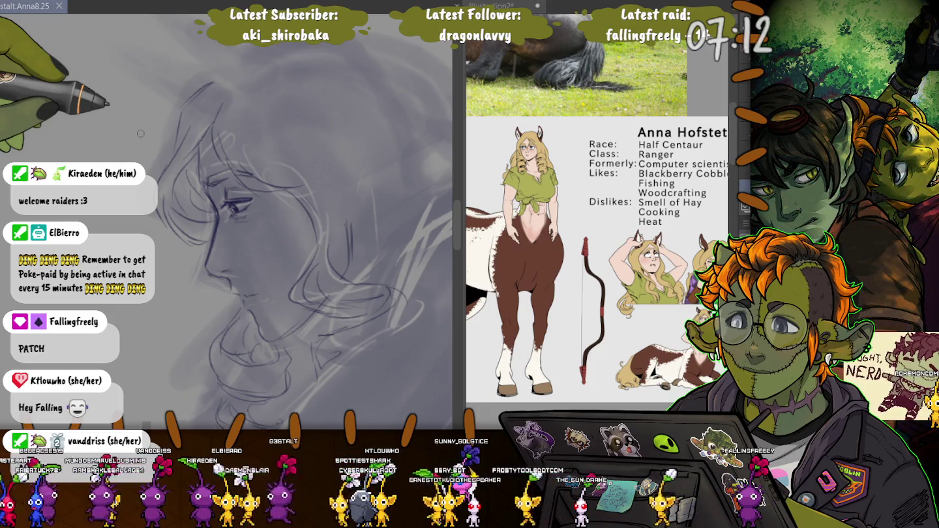
pyautogui.moveTo(140, 133); pyautogui.dragTo(141, 214)
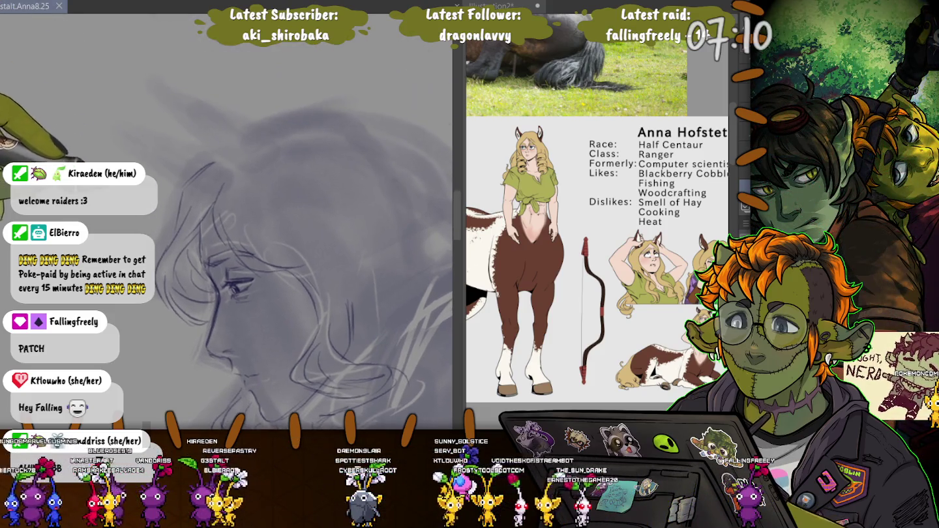
# Step: Sketch the pointed ear's outer curve and inner edge, then a long hair line across the top
pyautogui.moveTo(269, 143)
pyautogui.mouseDown()
pyautogui.moveTo(163, 94)
pyautogui.moveTo(230, 162)
pyautogui.moveTo(123, 128)
pyautogui.mouseUp()
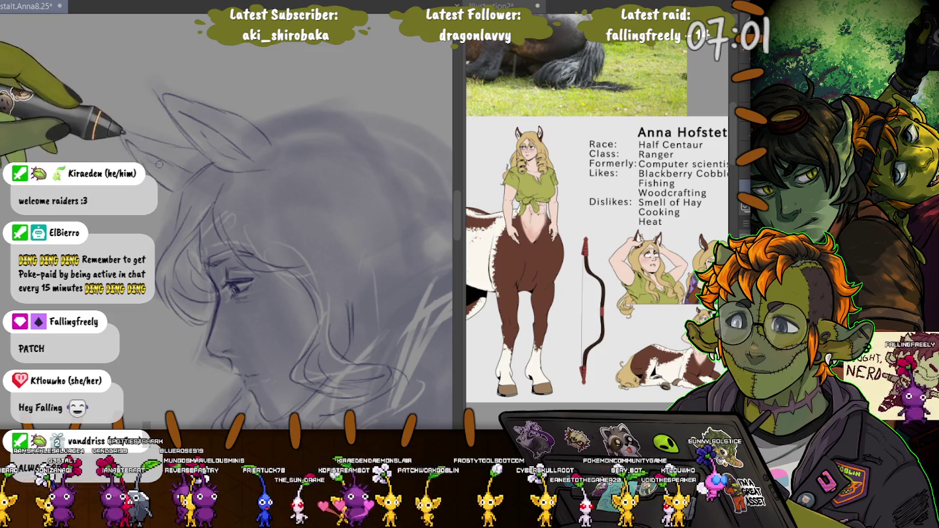
pyautogui.moveTo(184, 101)
pyautogui.mouseDown()
pyautogui.moveTo(213, 161)
pyautogui.moveTo(92, 116)
pyautogui.mouseUp()
pyautogui.moveTo(32, 74); pyautogui.dragTo(30, 97)
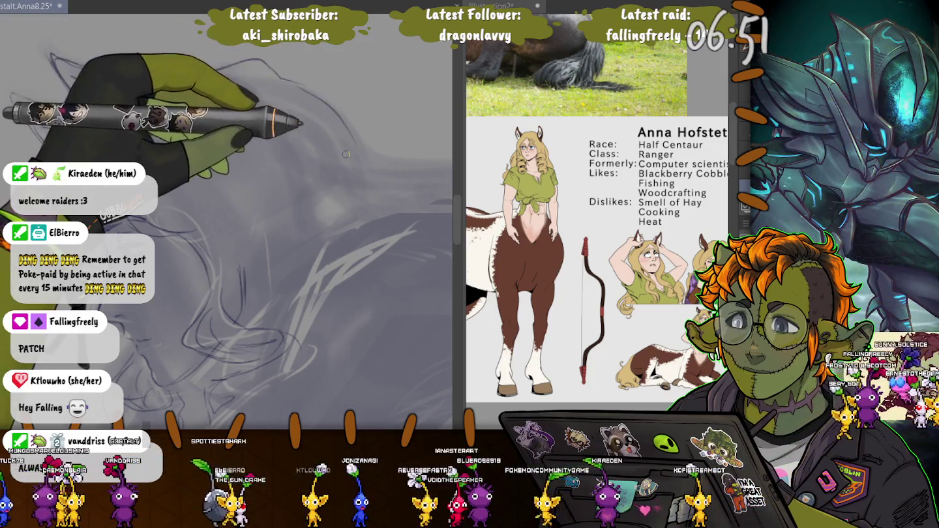
pyautogui.moveTo(353, 145); pyautogui.dragTo(236, 152)
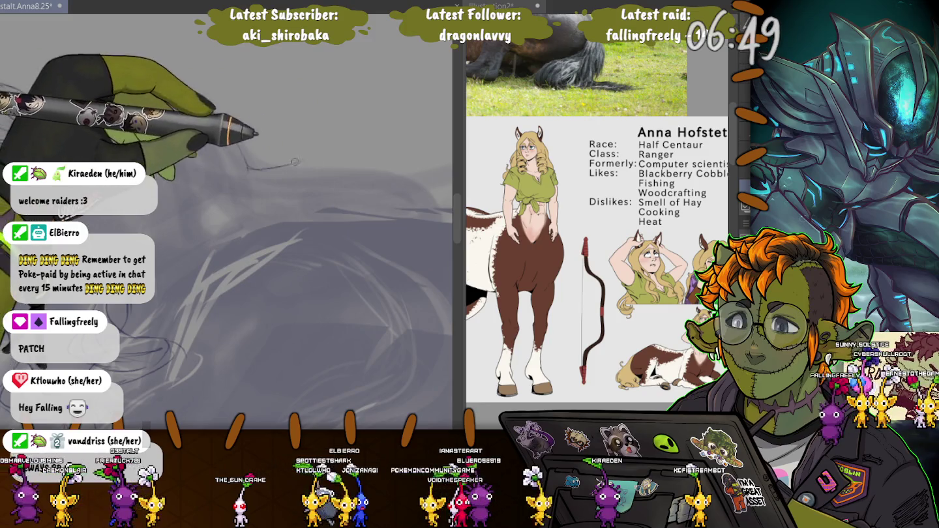
pyautogui.moveTo(39, 84); pyautogui.dragTo(352, 179)
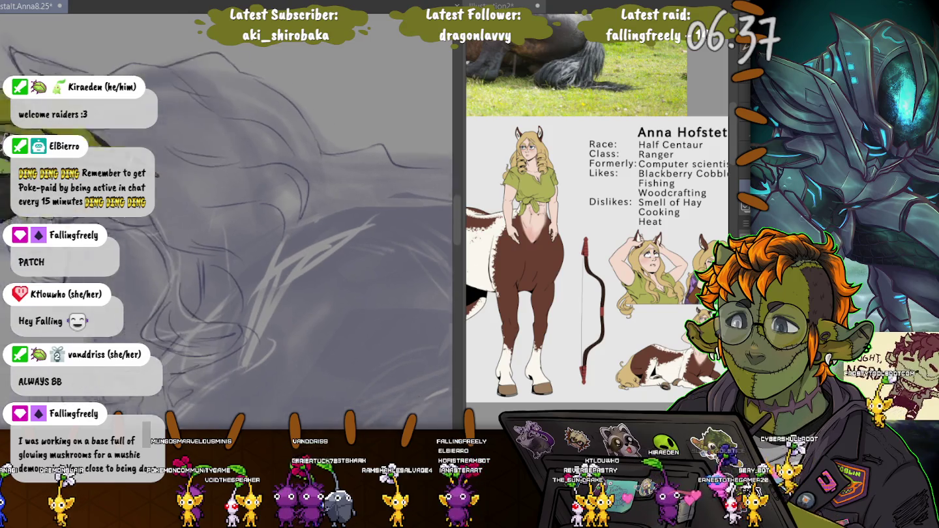
# Step: Draw another long hair strand streaming back from the profile face across the upper canvas
pyautogui.scroll(-3, 222, 174)
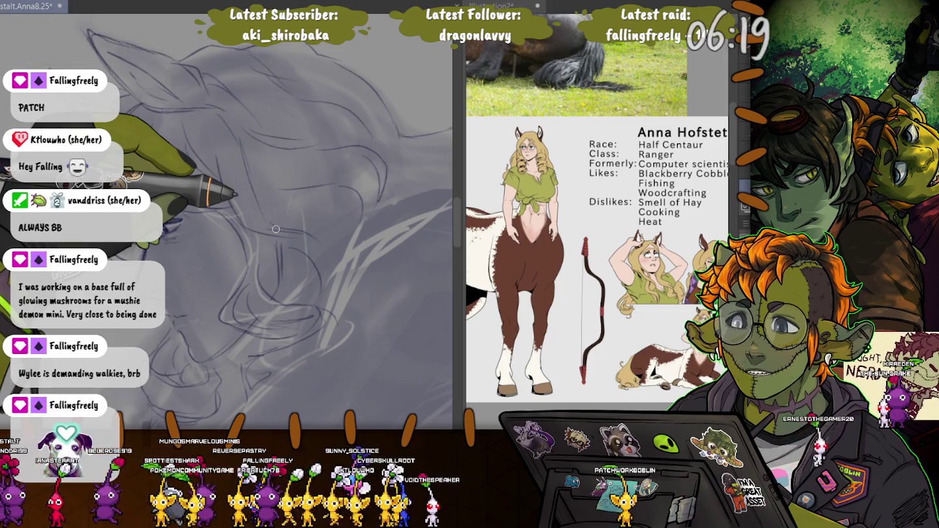
pyautogui.scroll(3, 276, 229)
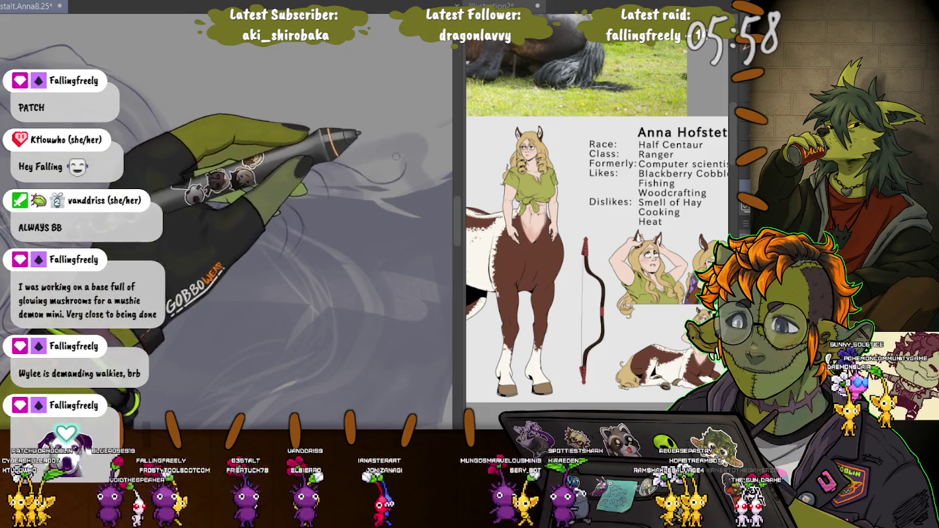
pyautogui.moveTo(405, 160)
pyautogui.mouseDown()
pyautogui.moveTo(271, 154)
pyautogui.moveTo(253, 127)
pyautogui.mouseUp()
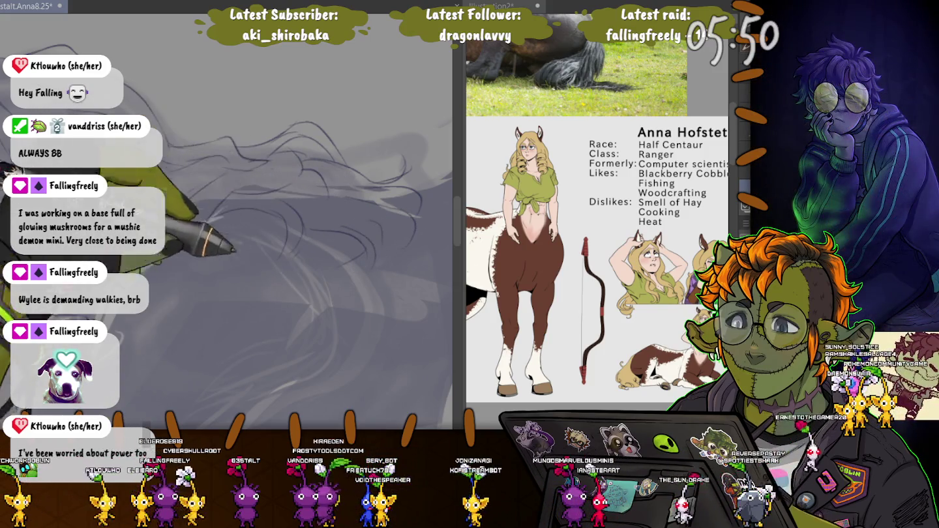
pyautogui.scroll(2, 348, 198)
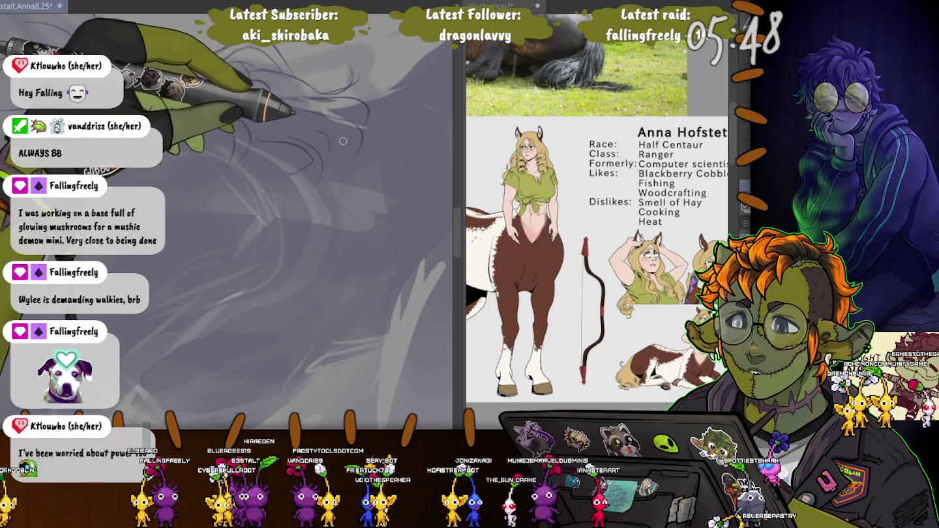
pyautogui.scroll(-2, 362, 148)
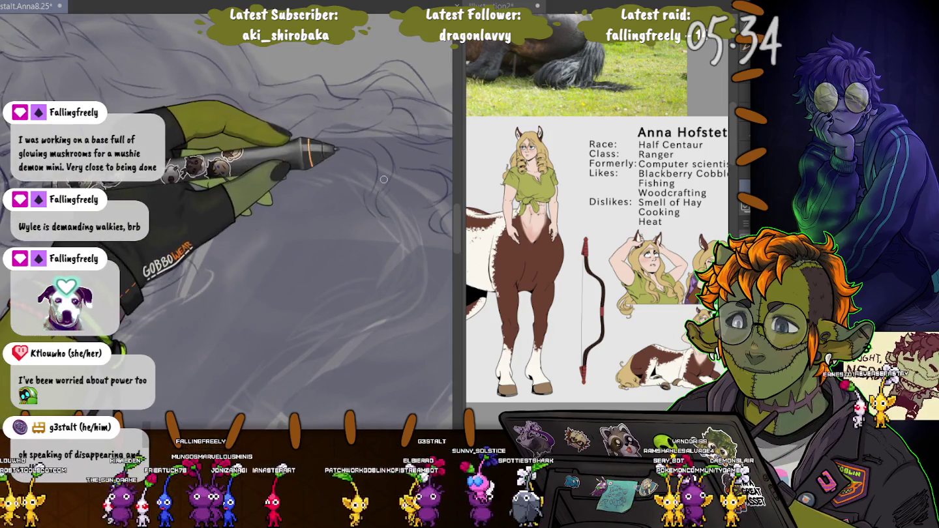
pyautogui.moveTo(384, 179); pyautogui.dragTo(283, 142)
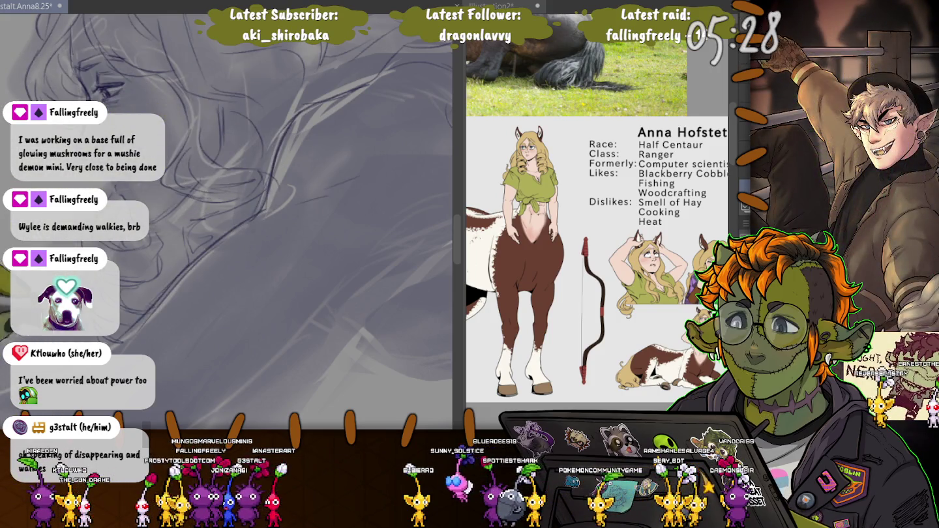
pyautogui.moveTo(280, 169); pyautogui.dragTo(265, 92)
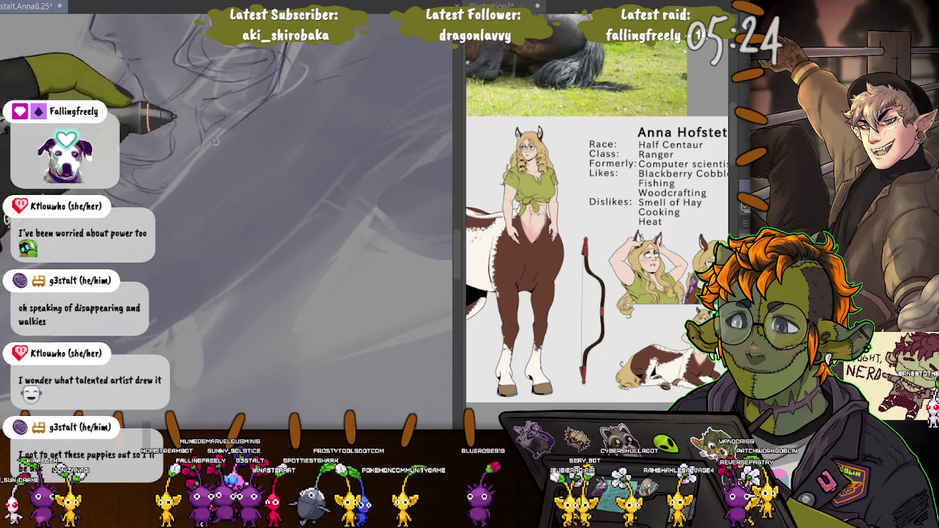
pyautogui.moveTo(274, 195); pyautogui.dragTo(302, 151)
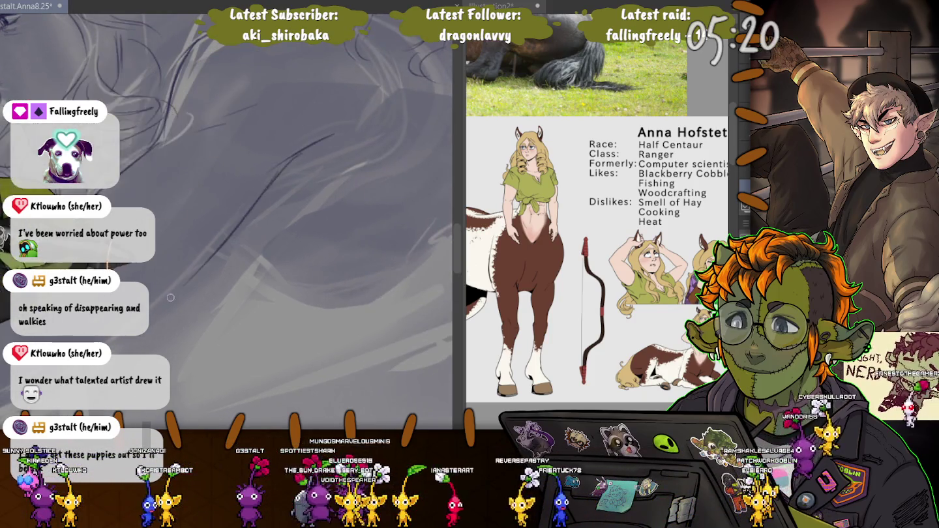
pyautogui.moveTo(248, 195); pyautogui.dragTo(273, 259)
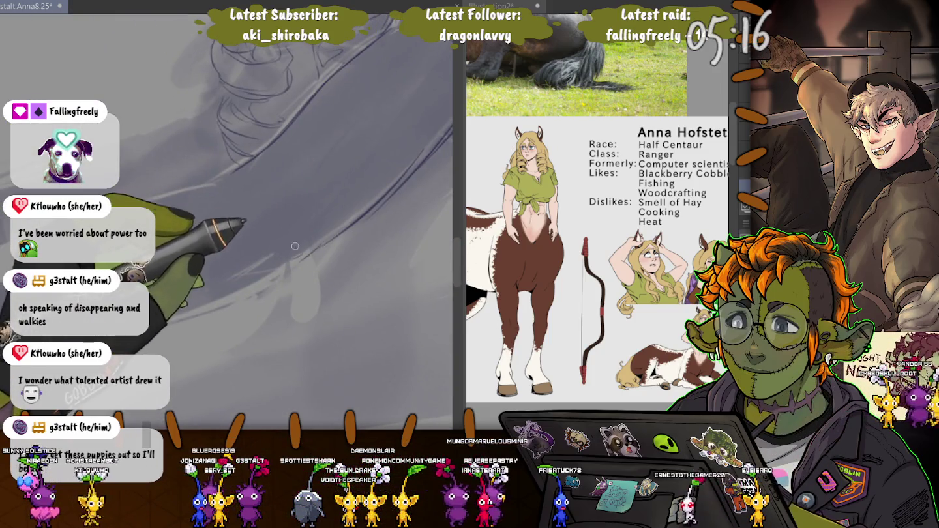
pyautogui.moveTo(215, 176)
pyautogui.mouseDown()
pyautogui.moveTo(351, 172)
pyautogui.moveTo(238, 220)
pyautogui.mouseUp()
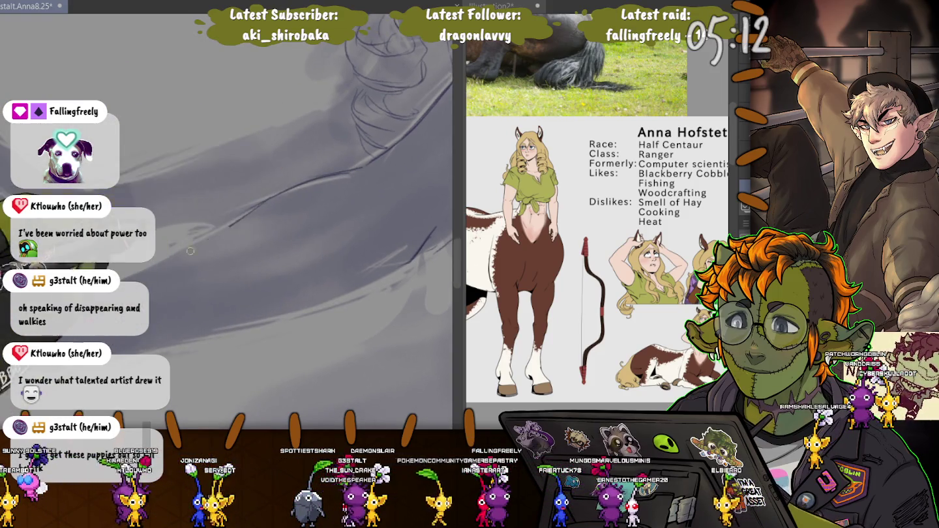
pyautogui.moveTo(365, 280)
pyautogui.mouseDown()
pyautogui.moveTo(271, 323)
pyautogui.moveTo(197, 335)
pyautogui.mouseUp()
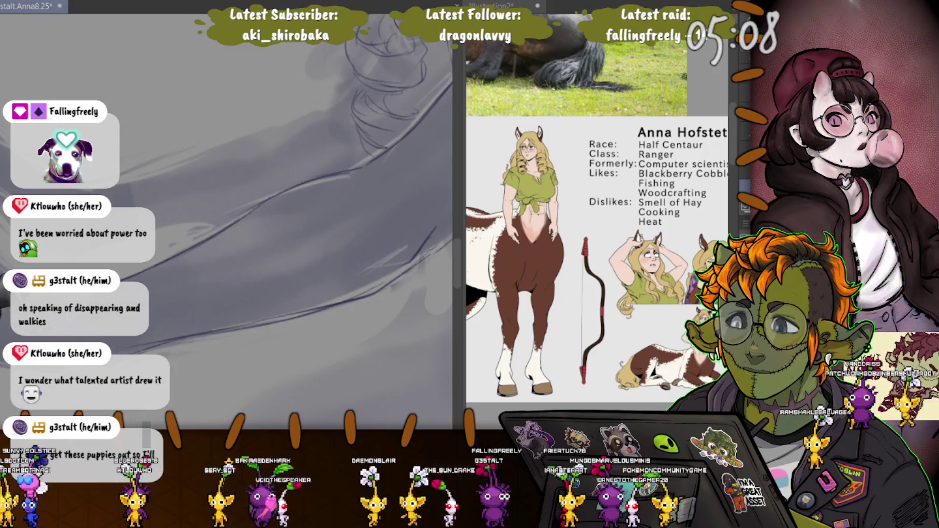
pyautogui.moveTo(294, 195); pyautogui.dragTo(220, 272)
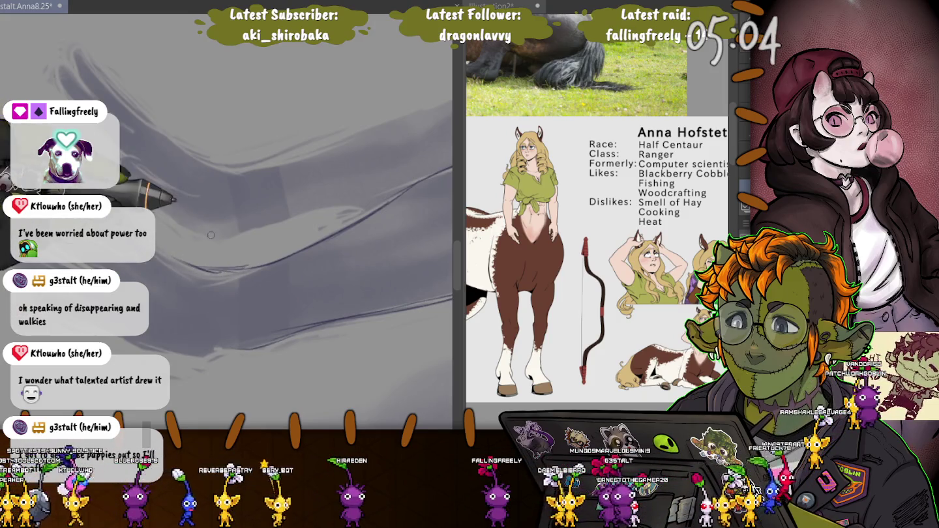
pyautogui.scroll(-5, 208, 236)
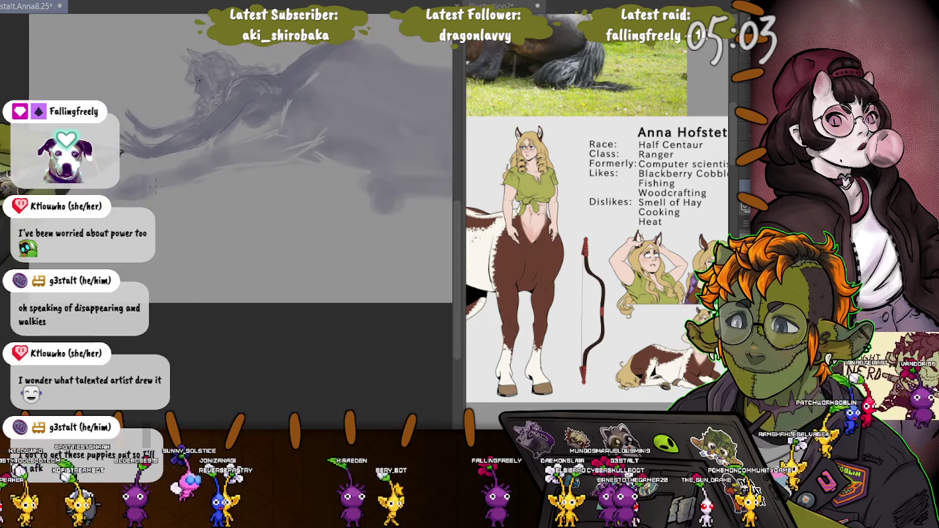
pyautogui.moveTo(155, 183); pyautogui.dragTo(159, 261)
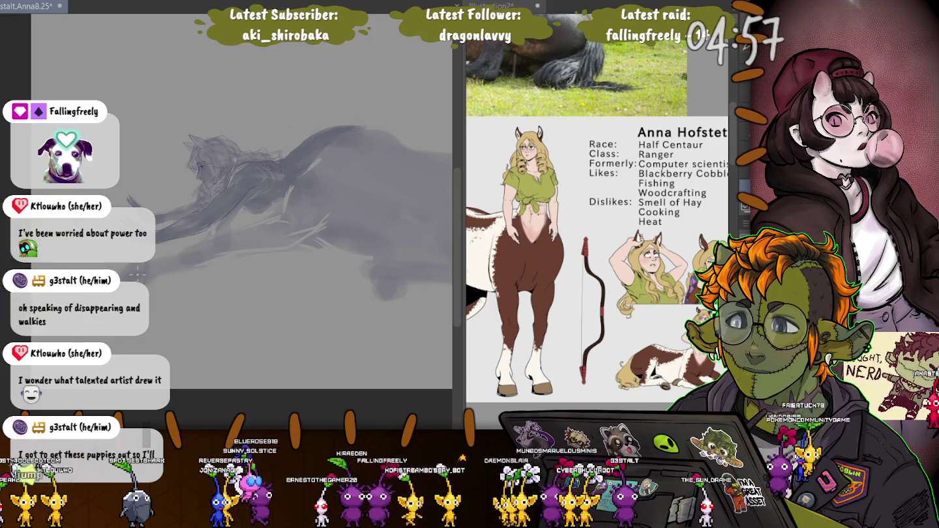
pyautogui.scroll(2, 138, 272)
pyautogui.scroll(2, 169, 275)
pyautogui.scroll(2, 208, 279)
pyautogui.scroll(2, 250, 282)
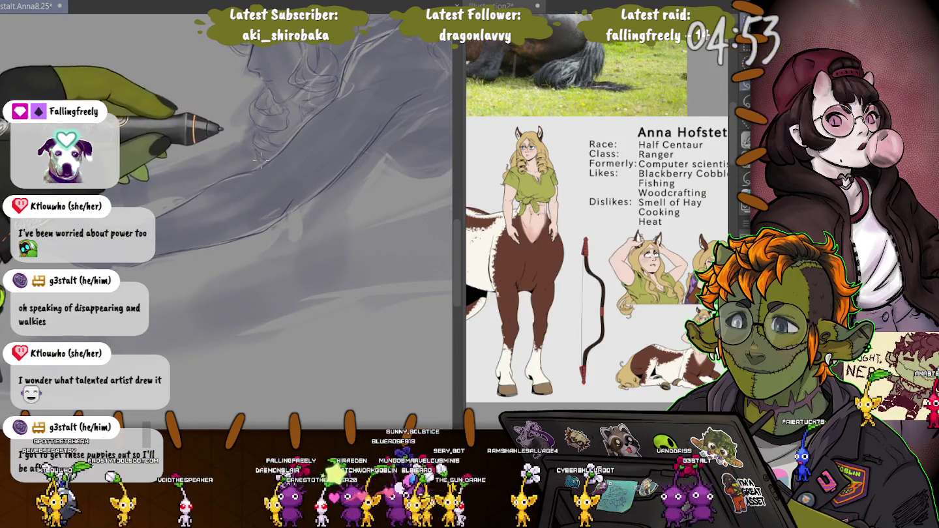
# Step: Lasso the arm and move it slightly up and to the right
pyautogui.moveTo(251, 160)
pyautogui.mouseDown()
pyautogui.moveTo(150, 329)
pyautogui.moveTo(140, 167)
pyautogui.mouseUp()
pyautogui.moveTo(171, 133)
pyautogui.mouseDown()
pyautogui.moveTo(203, 237)
pyautogui.moveTo(51, 81)
pyautogui.mouseUp()
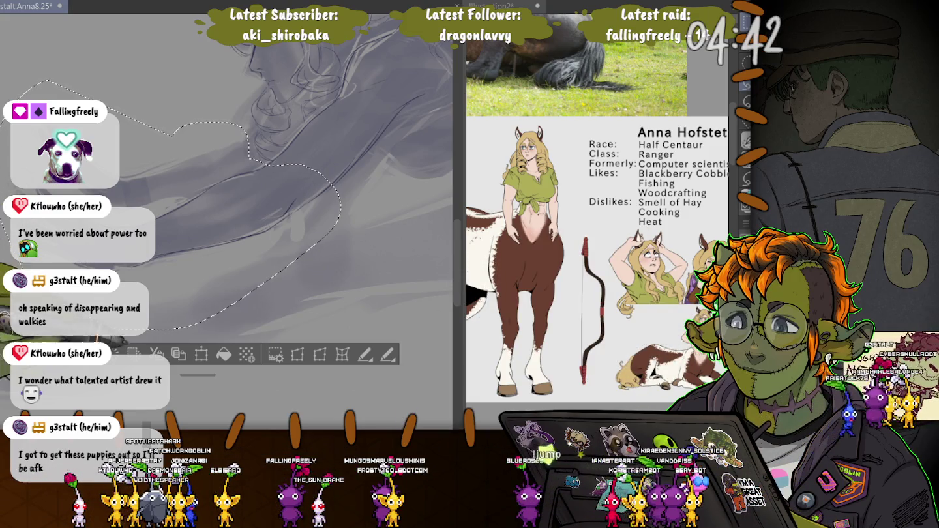
pyautogui.click(202, 355)
pyautogui.moveTo(163, 208); pyautogui.dragTo(182, 190)
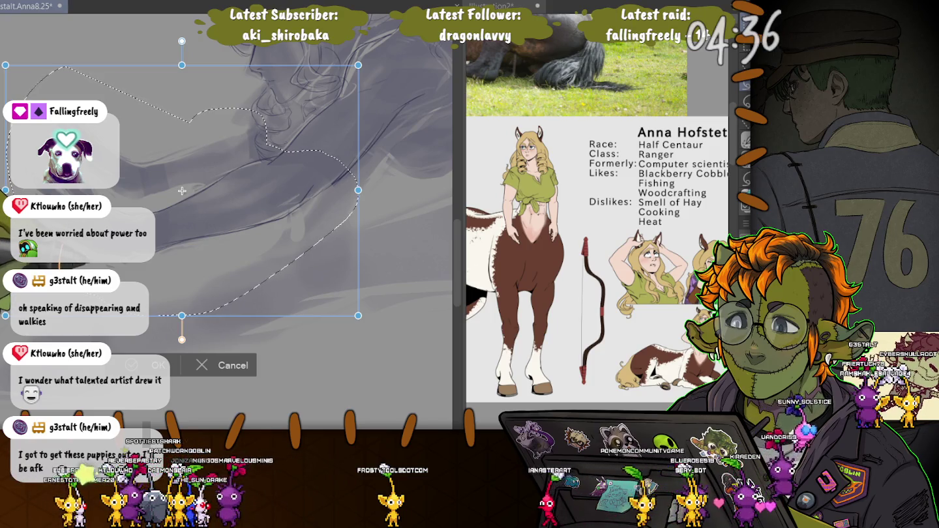
pyautogui.press('Return')
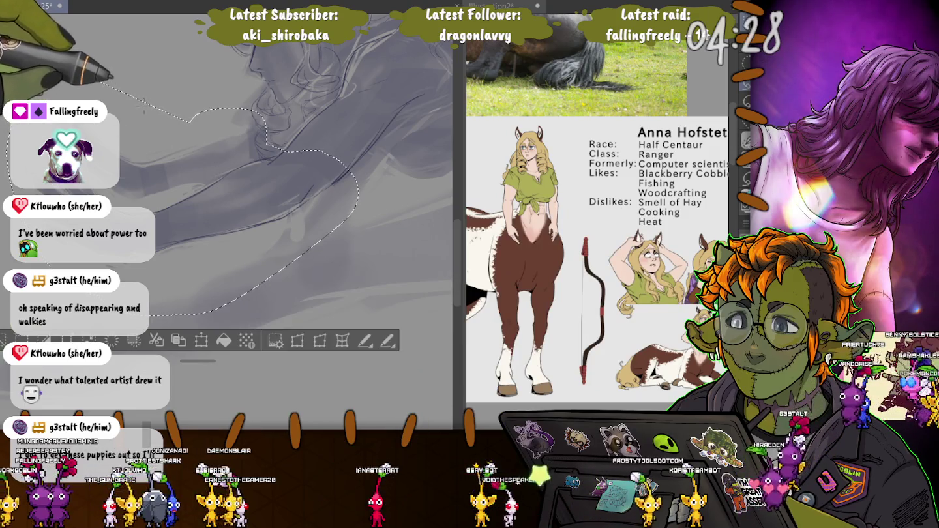
# Step: Lasso a narrow area at the figure's top-left, start a transform, then back out and deselect
pyautogui.moveTo(111, 81); pyautogui.dragTo(131, 97)
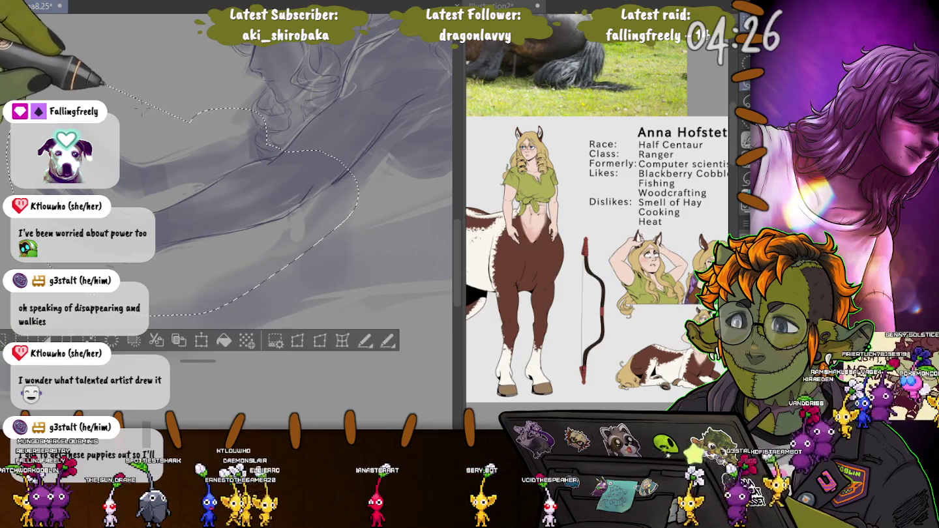
pyautogui.moveTo(153, 314); pyautogui.dragTo(10, 307)
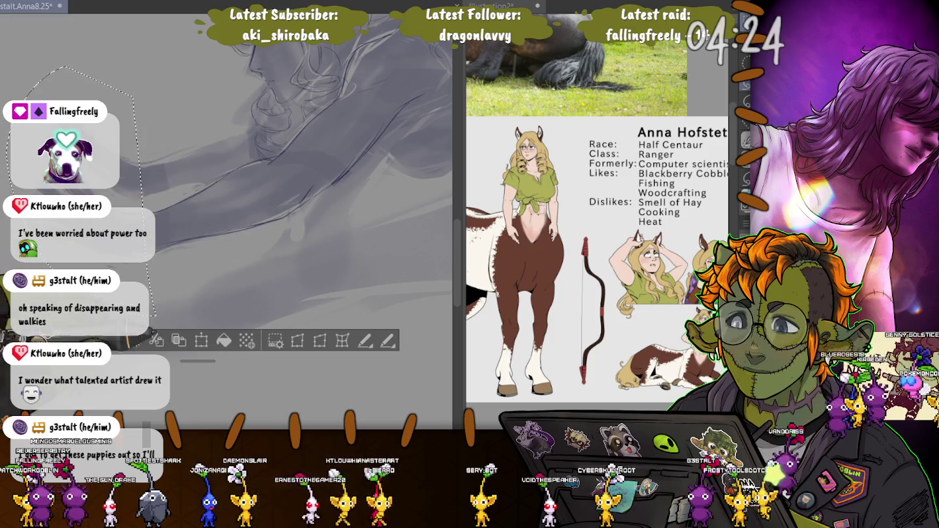
pyautogui.hotkey('ctrl', 't')
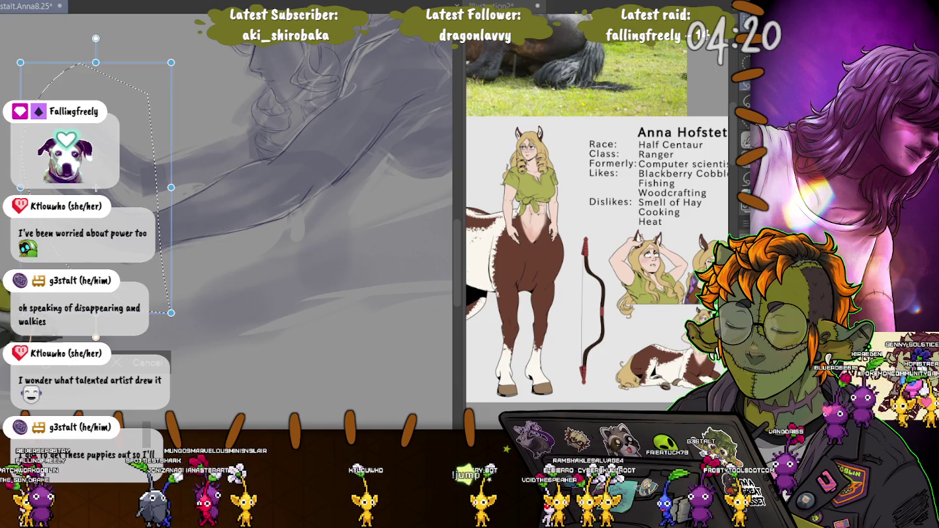
pyautogui.press('Return')
pyautogui.hotkey('ctrl', 'd')
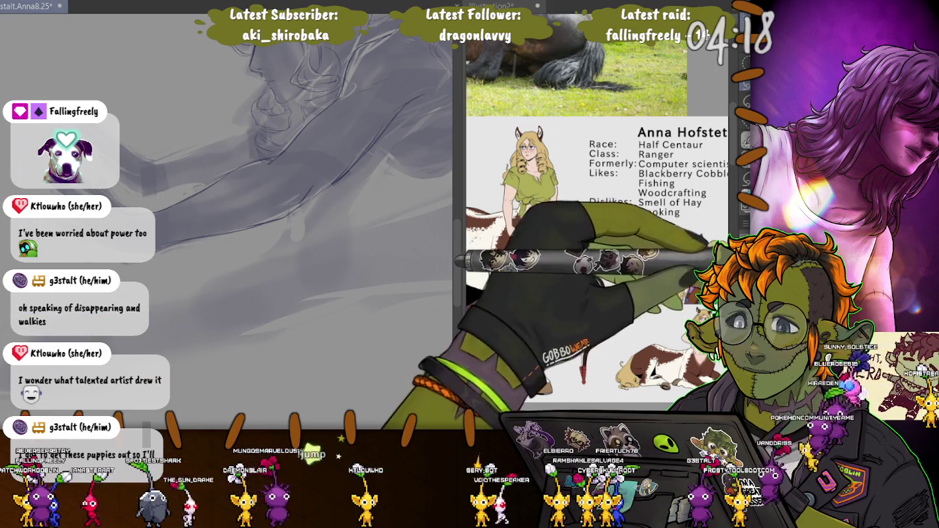
# Step: Rotate the canvas so the arm lies flatter and frame the outstretched hands
pyautogui.moveTo(196, 196)
pyautogui.mouseDown()
pyautogui.moveTo(157, 252)
pyautogui.moveTo(186, 254)
pyautogui.mouseUp()
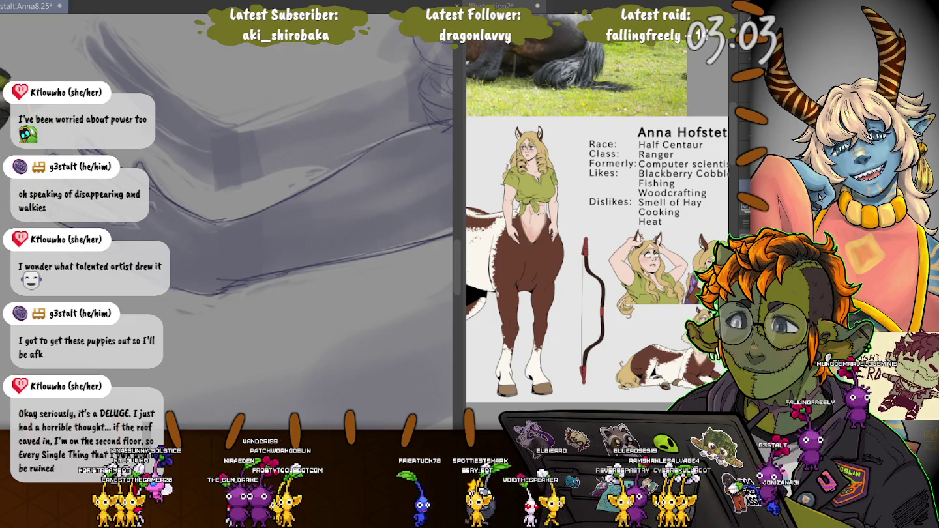
pyautogui.moveTo(211, 149); pyautogui.dragTo(212, 175)
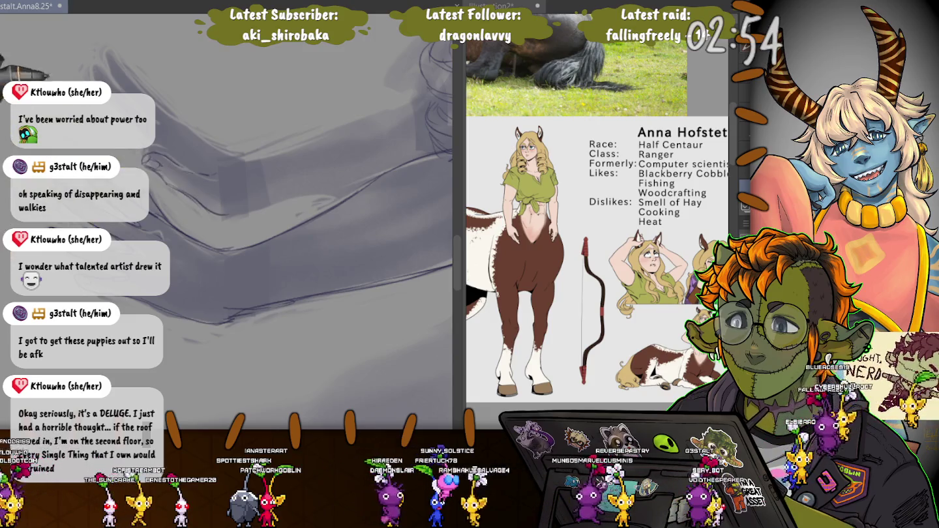
pyautogui.scroll(2, 261, 163)
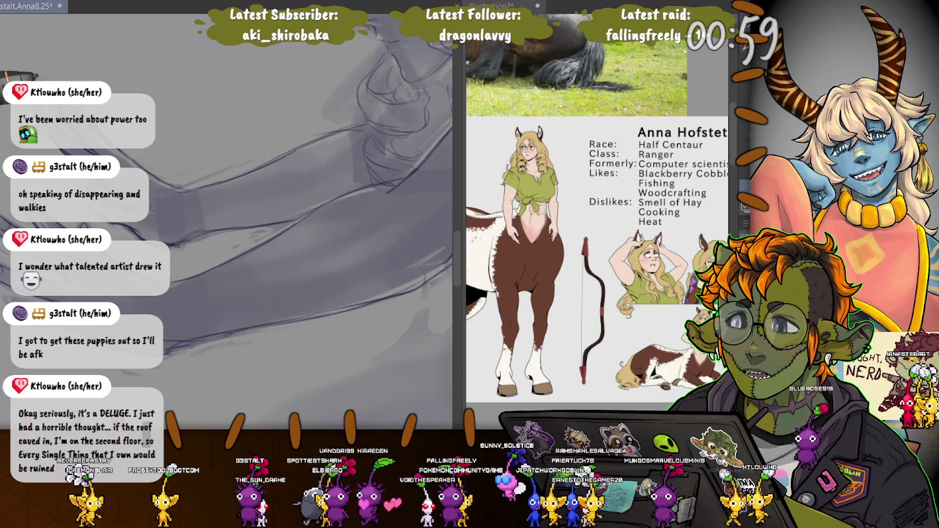
# Step: Zoom out, then reset the view back onto the outstretched hands with Ctrl+0
pyautogui.scroll(-3, 294, 196)
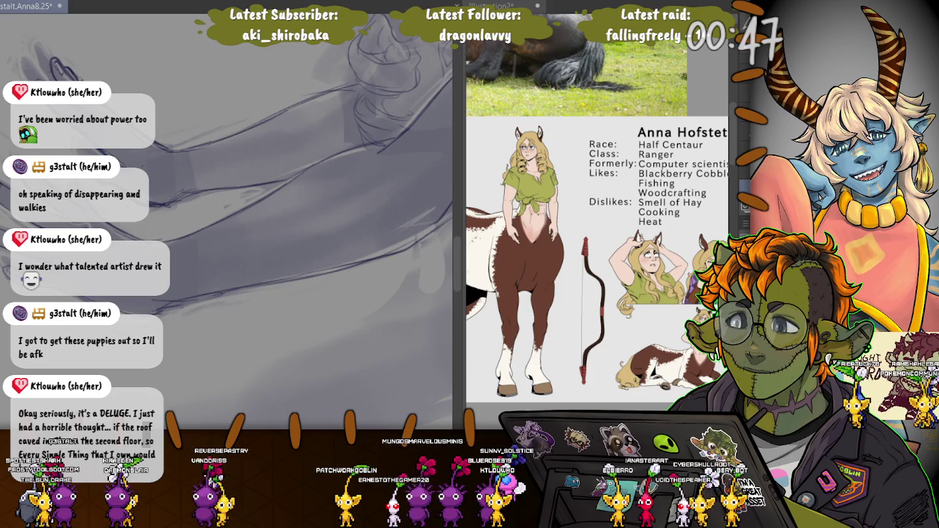
pyautogui.hotkey('ctrl', '0')
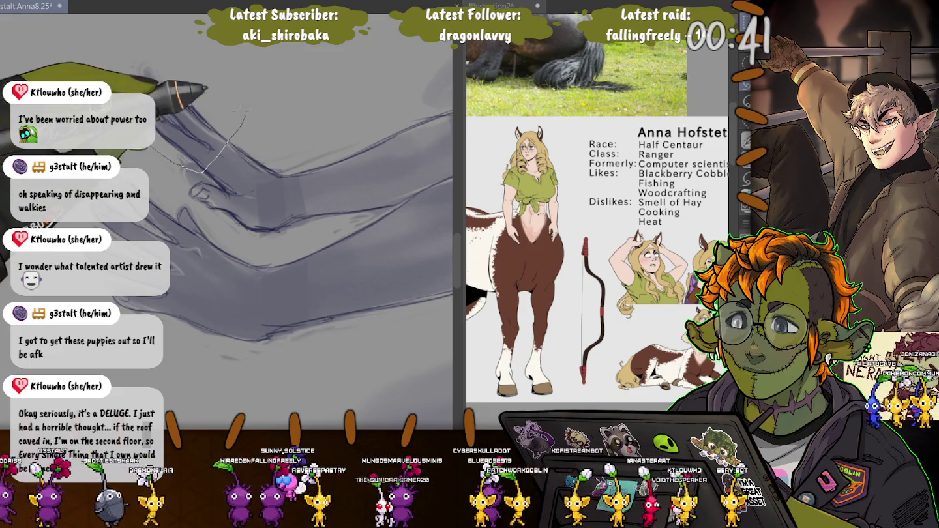
# Step: Select the upper hand, adjust its position with a transform, and deselect
pyautogui.moveTo(187, 168); pyautogui.dragTo(197, 171)
pyautogui.click(202, 196)
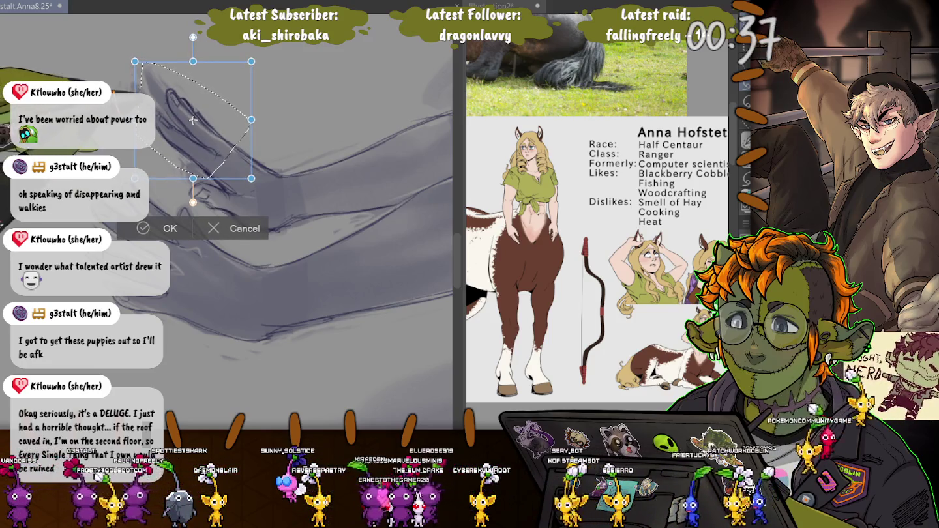
pyautogui.press('Return')
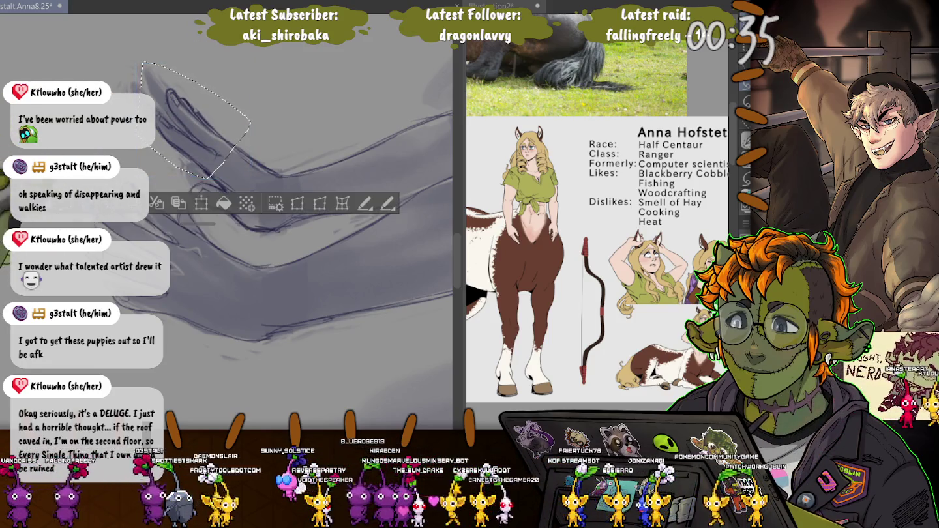
pyautogui.hotkey('ctrl', 'd')
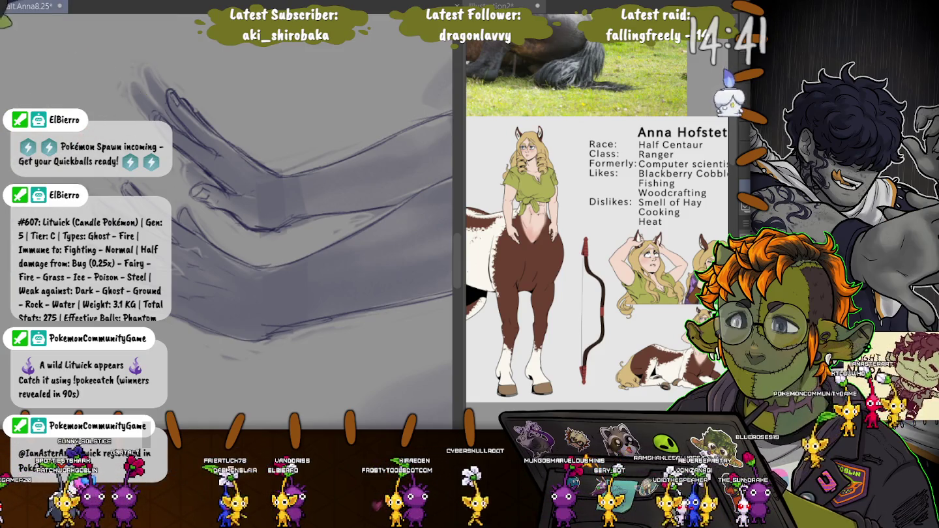
# Step: Save the illustration and zoom out to frame the head and outstretched arms
pyautogui.hotkey('ctrl', 's')
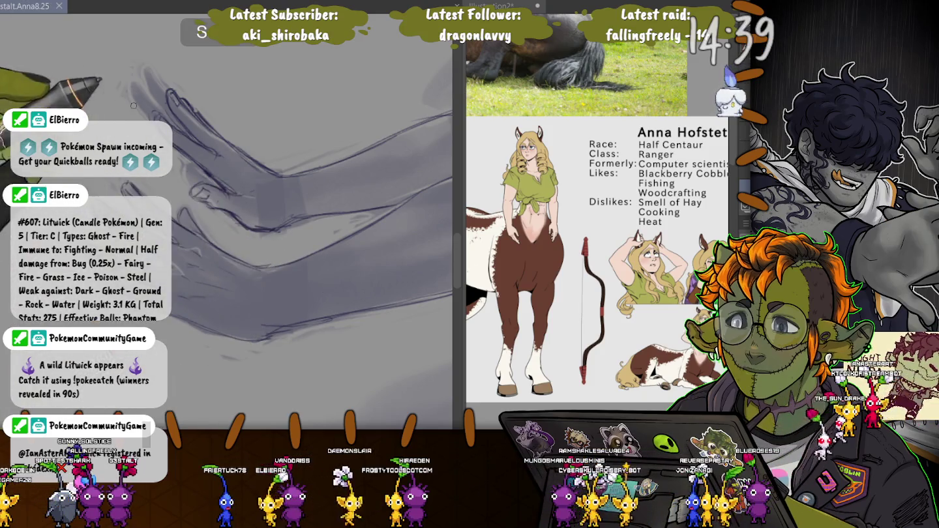
pyautogui.moveTo(261, 163); pyautogui.dragTo(274, 326)
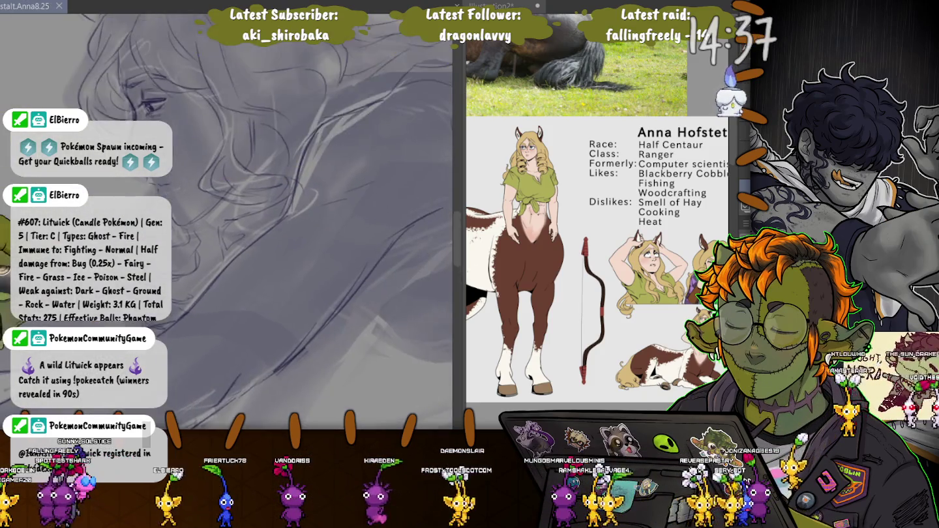
pyautogui.moveTo(274, 196); pyautogui.dragTo(249, 130)
pyautogui.scroll(-3, 274, 221)
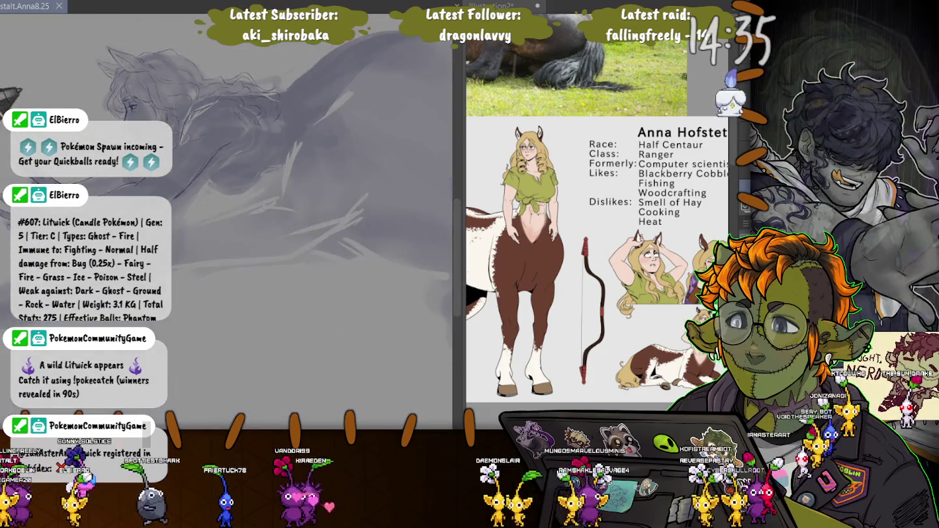
pyautogui.moveTo(196, 182); pyautogui.dragTo(365, 208)
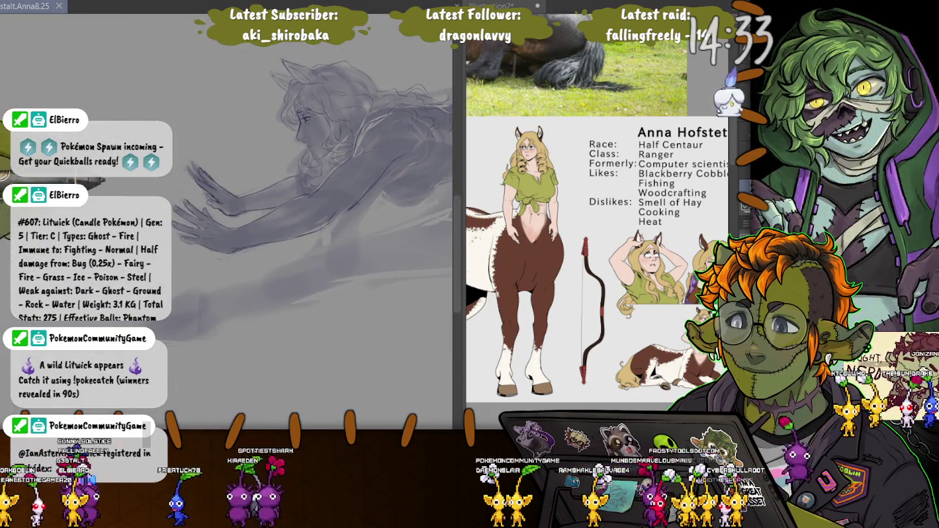
# Step: Bring the reclining body into view, rotate it flatter, and extend the arm's top contour
pyautogui.moveTo(312, 130); pyautogui.dragTo(195, 170)
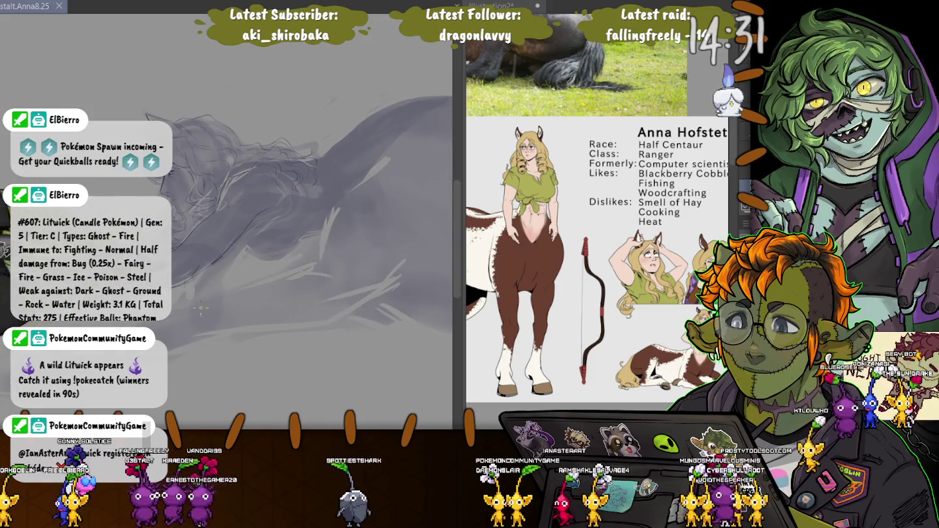
pyautogui.moveTo(195, 310); pyautogui.dragTo(138, 313)
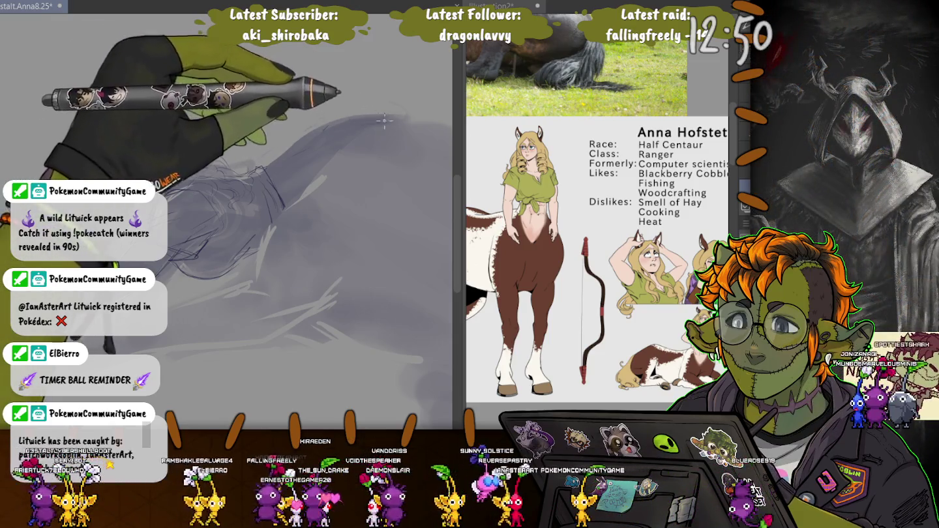
pyautogui.moveTo(315, 122); pyautogui.dragTo(280, 151)
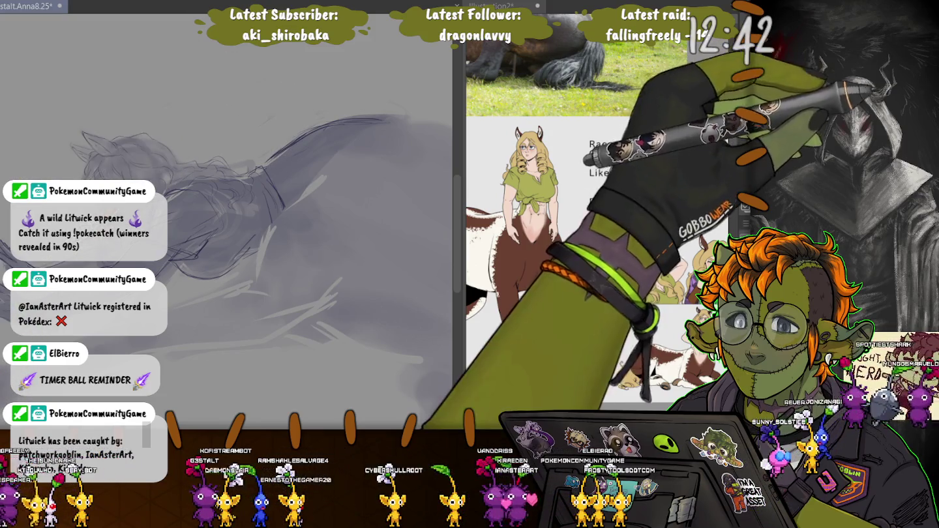
# Step: Freehand-lasso the figure sketch, rotate it counter-clockwise, and move it down and left
pyautogui.click(745, 138)
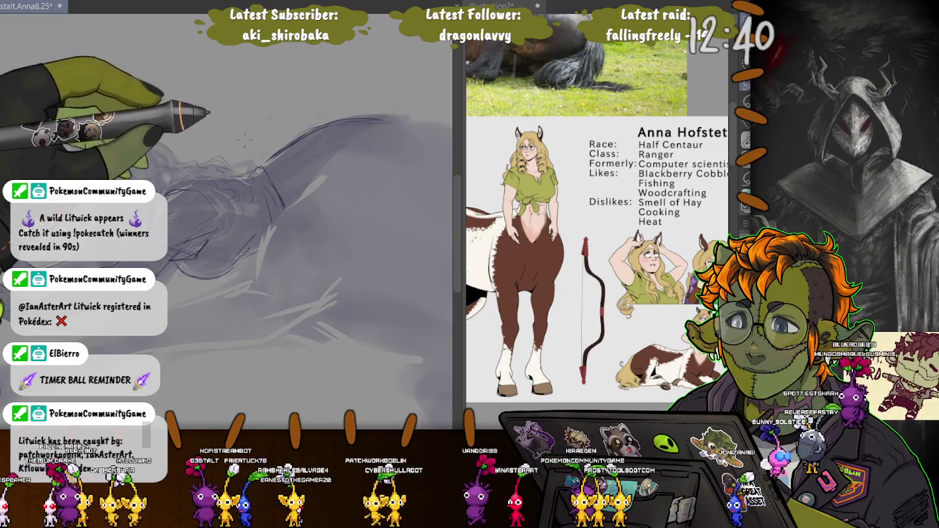
pyautogui.moveTo(62, 64); pyautogui.dragTo(163, 373)
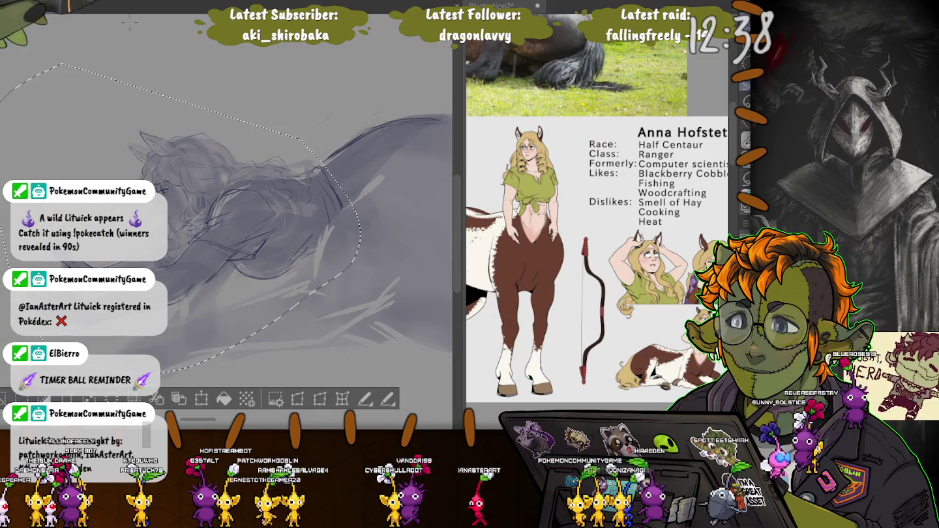
pyautogui.hotkey('ctrl', 't')
pyautogui.moveTo(424, 366); pyautogui.dragTo(440, 329)
pyautogui.moveTo(204, 198); pyautogui.dragTo(193, 223)
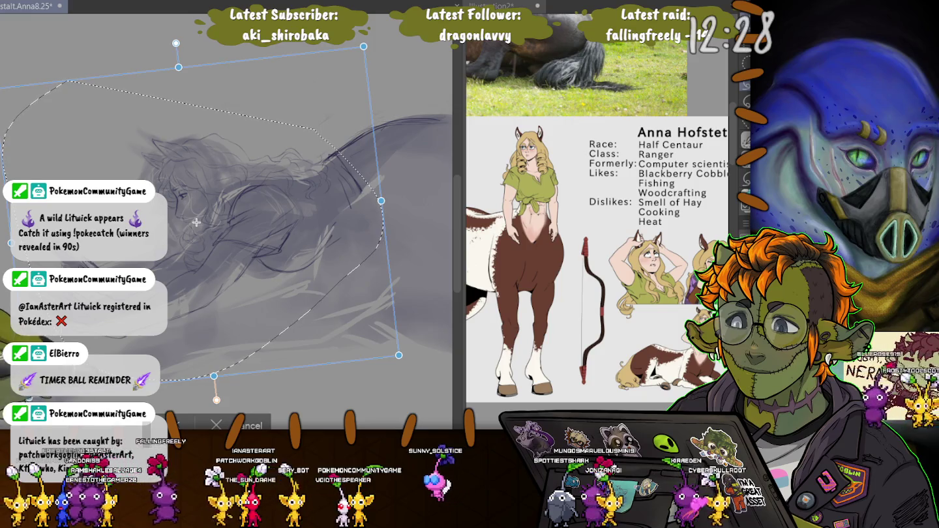
pyautogui.press('Return')
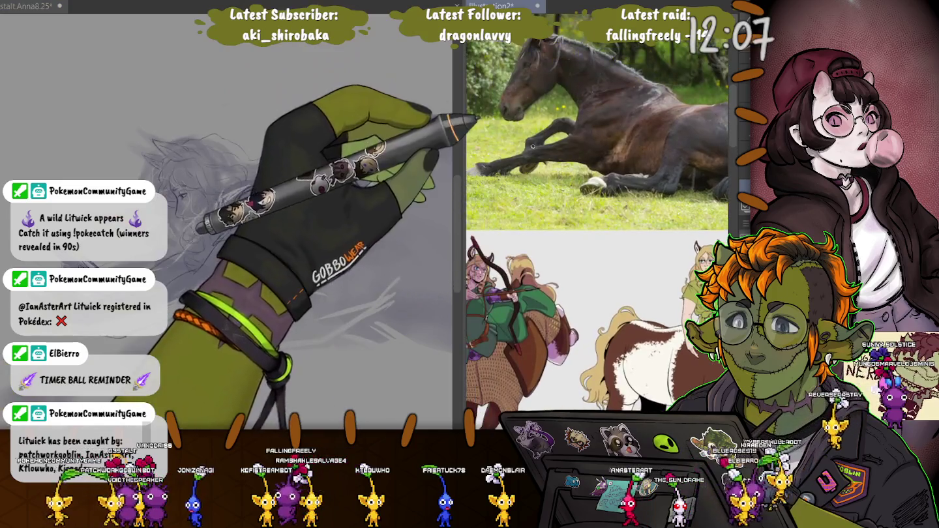
# Step: Paint a broad gray mass for the horse body beneath the figure sketch
pyautogui.moveTo(404, 124); pyautogui.dragTo(370, 177)
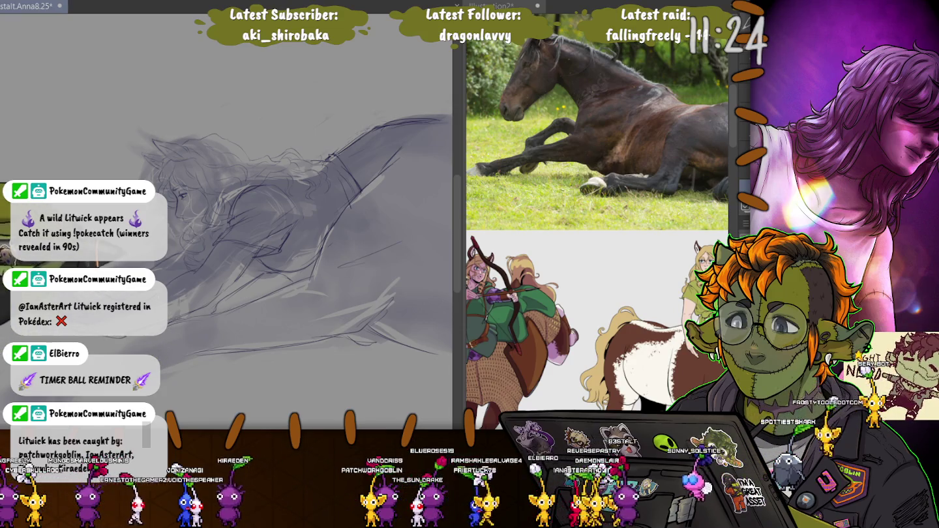
# Step: Rotate and pan the canvas to bring the horse body into working position
pyautogui.moveTo(3, 226); pyautogui.dragTo(29, 141)
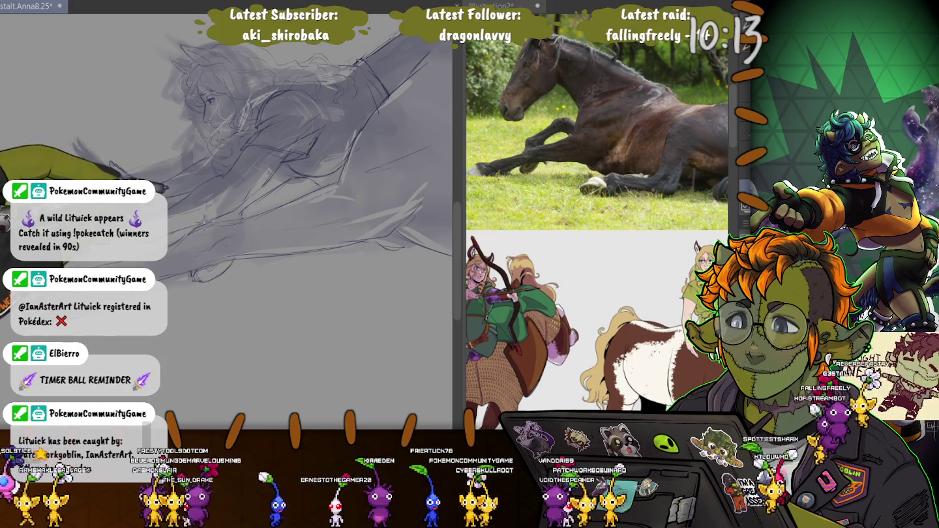
pyautogui.moveTo(171, 306); pyautogui.dragTo(261, 339)
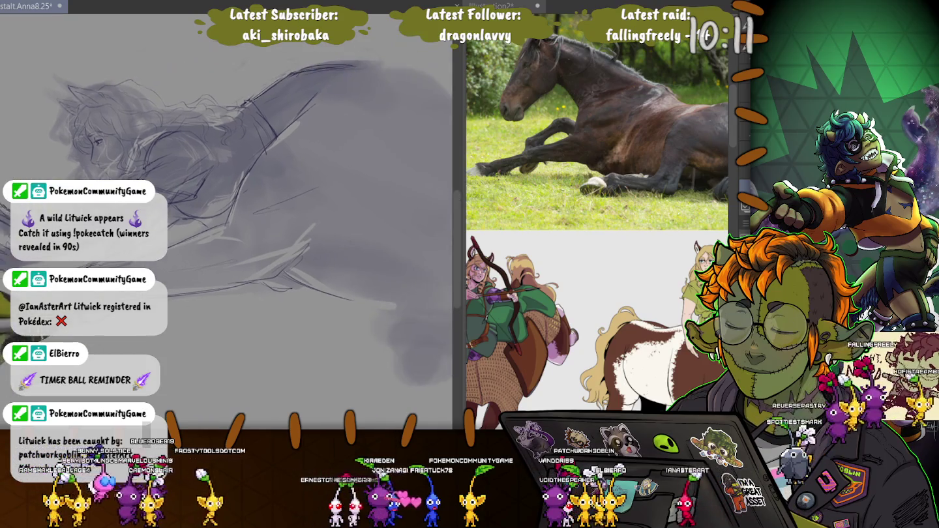
# Step: Tilt the canvas, paint gray shading and a back contour on the horse body, and widen the reference pane
pyautogui.moveTo(216, 215); pyautogui.dragTo(241, 139)
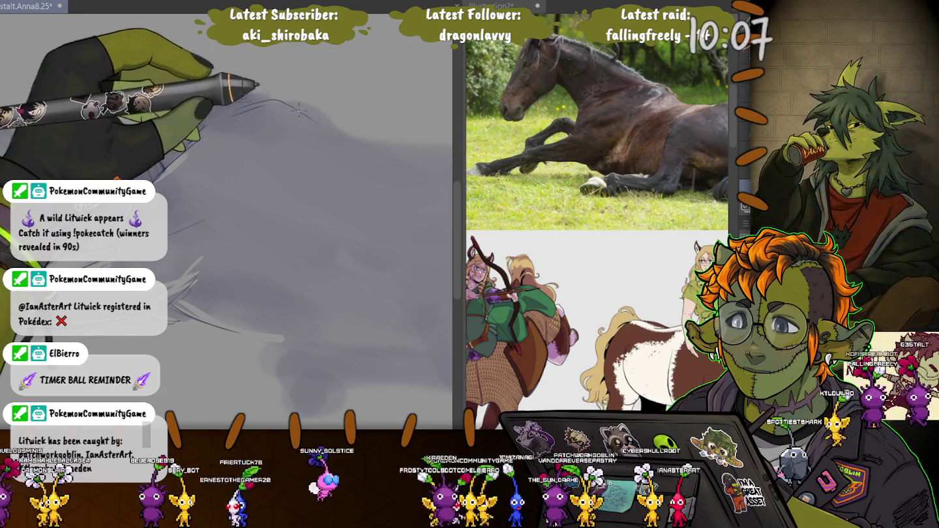
pyautogui.moveTo(274, 261); pyautogui.dragTo(131, 391)
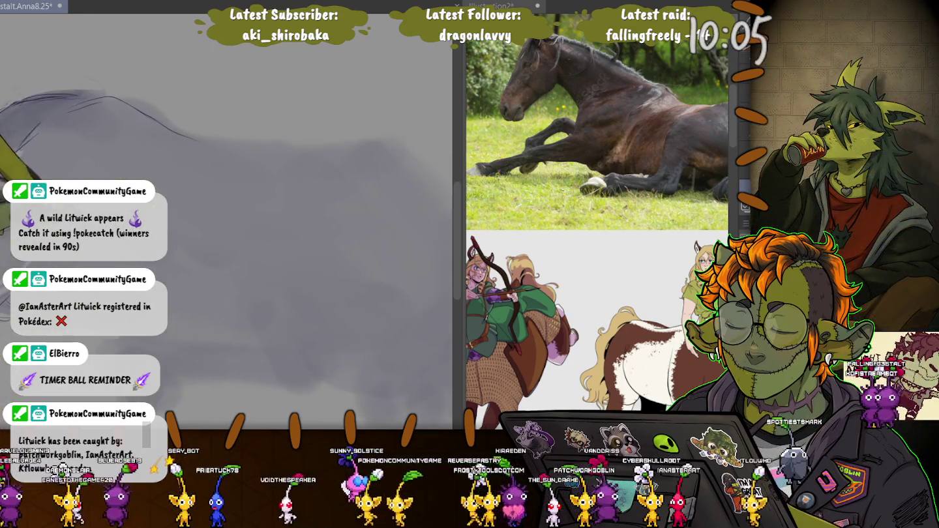
pyautogui.moveTo(116, 149); pyautogui.dragTo(303, 159)
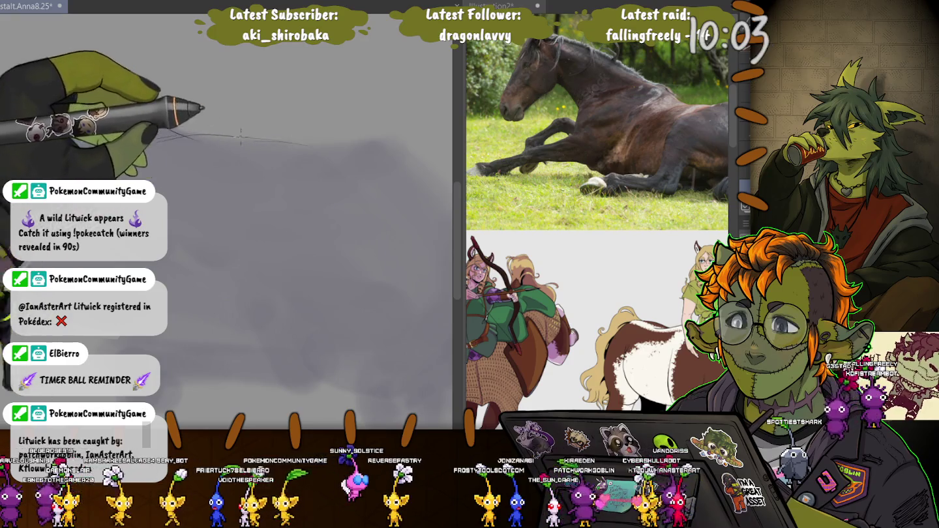
pyautogui.moveTo(460, 262); pyautogui.dragTo(401, 262)
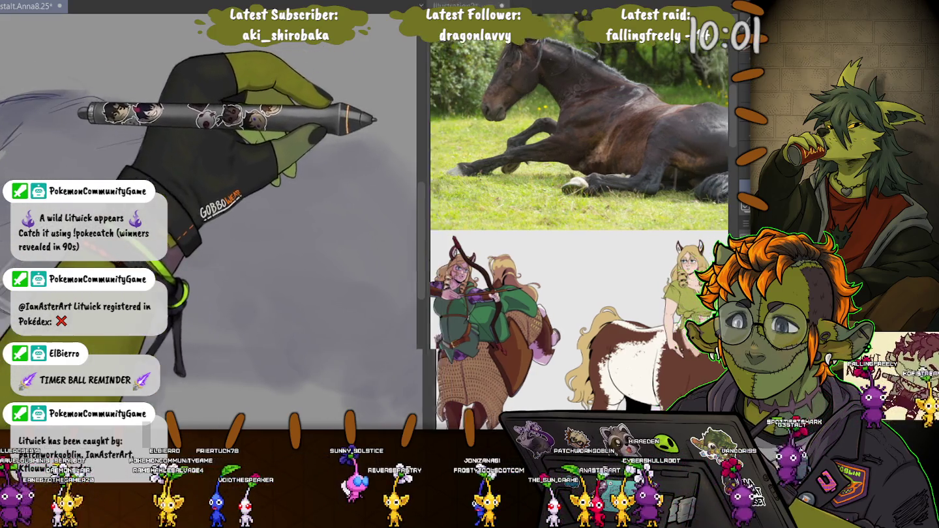
pyautogui.moveTo(348, 229); pyautogui.dragTo(172, 285)
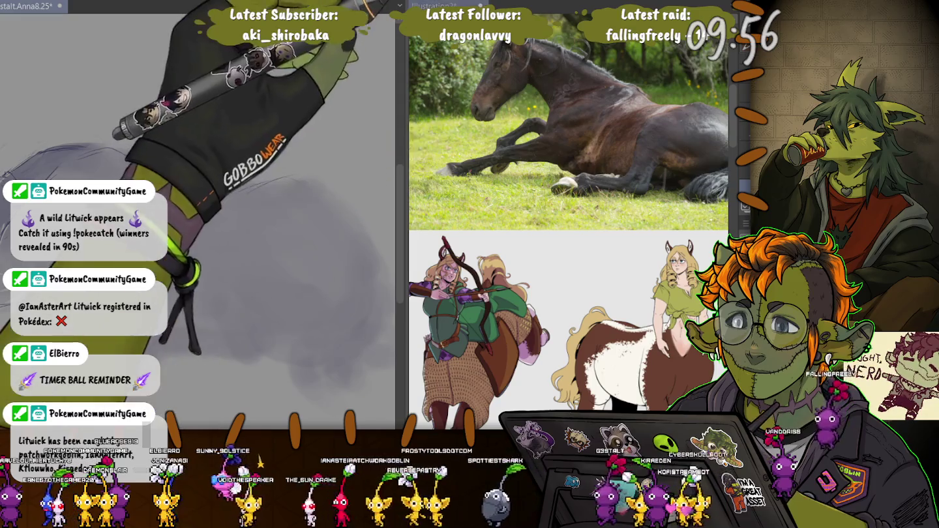
# Step: Zoom the reclining horse reference, then sketch contour lines for the horse's back, body diagonal, left arc and leg
pyautogui.scroll(1, 567, 222)
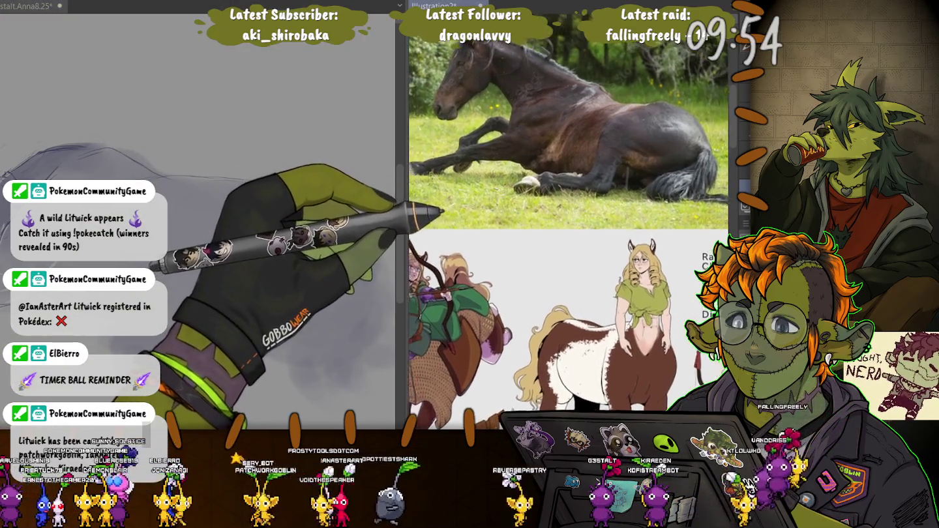
pyautogui.scroll(1, 566, 222)
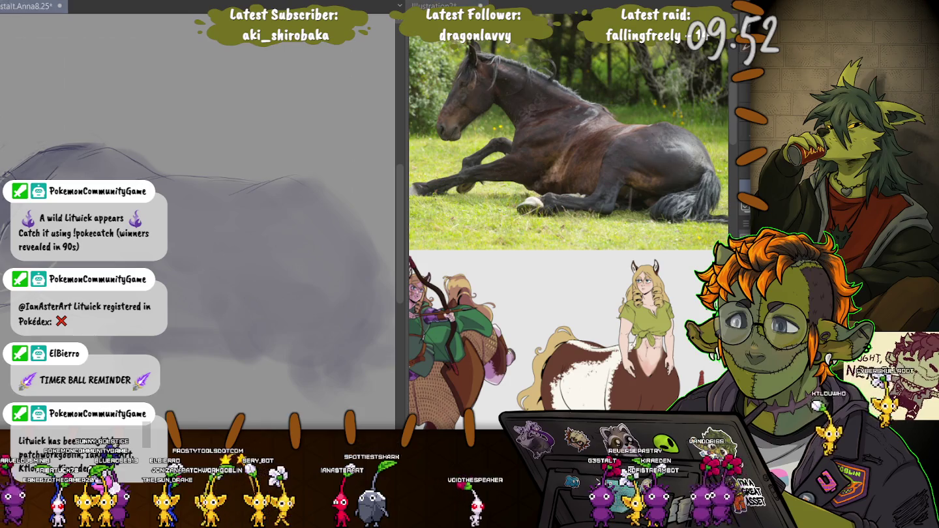
pyautogui.moveTo(228, 193)
pyautogui.mouseDown()
pyautogui.moveTo(298, 182)
pyautogui.moveTo(372, 231)
pyautogui.moveTo(341, 203)
pyautogui.mouseUp()
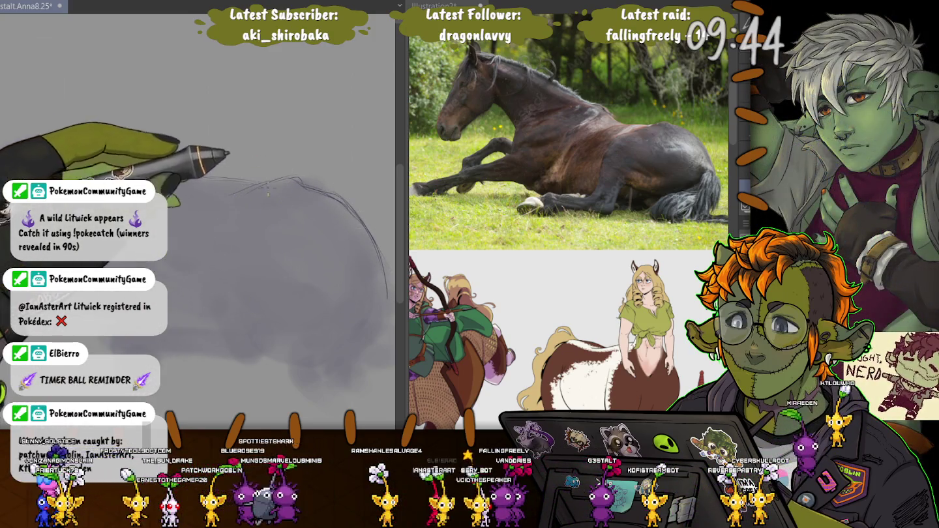
pyautogui.moveTo(267, 189); pyautogui.dragTo(181, 239)
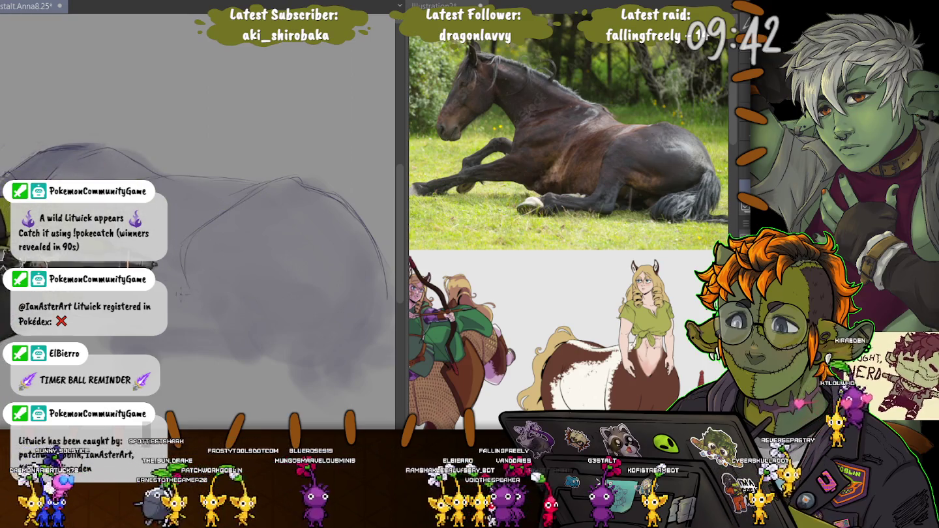
pyautogui.moveTo(188, 285); pyautogui.dragTo(193, 291)
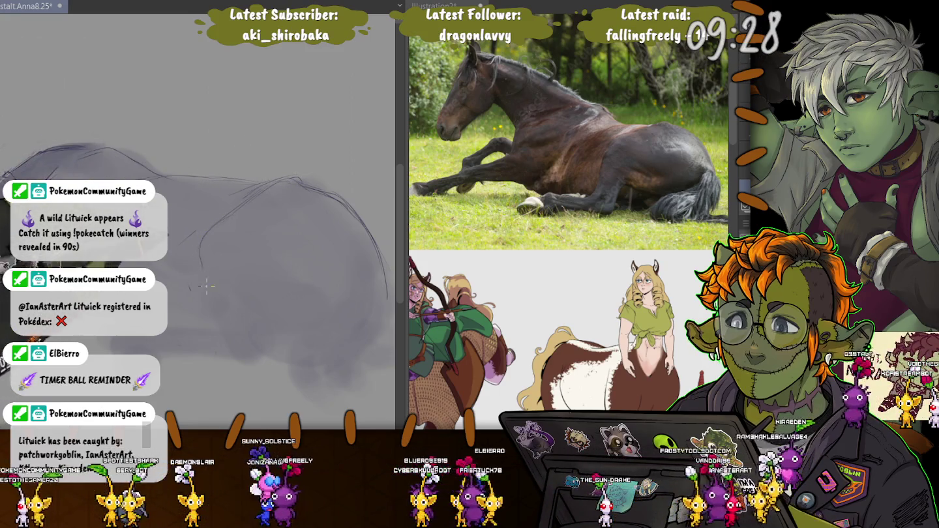
pyautogui.moveTo(211, 230); pyautogui.dragTo(206, 296)
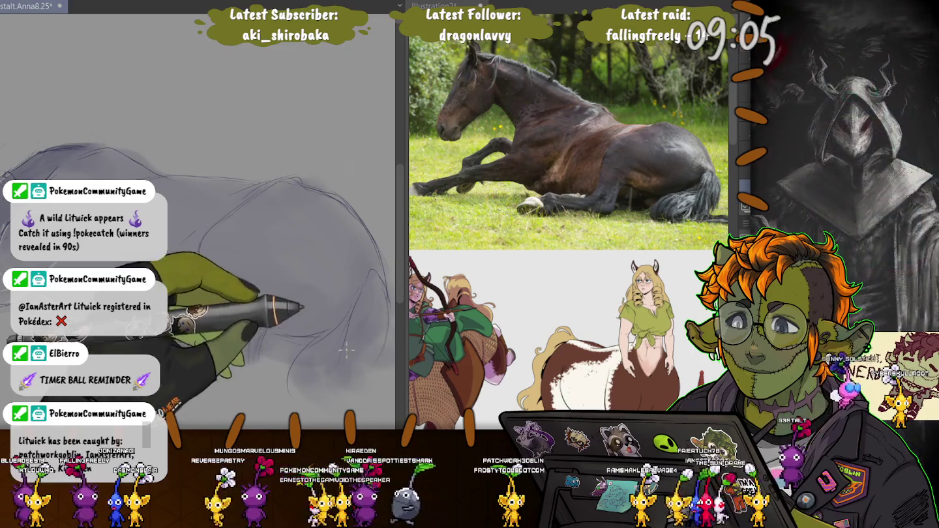
pyautogui.moveTo(361, 333); pyautogui.dragTo(315, 266)
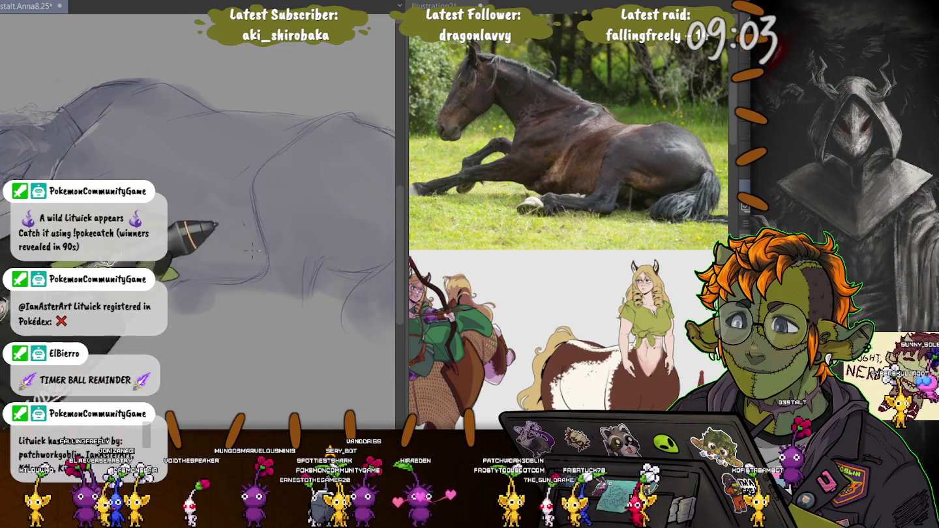
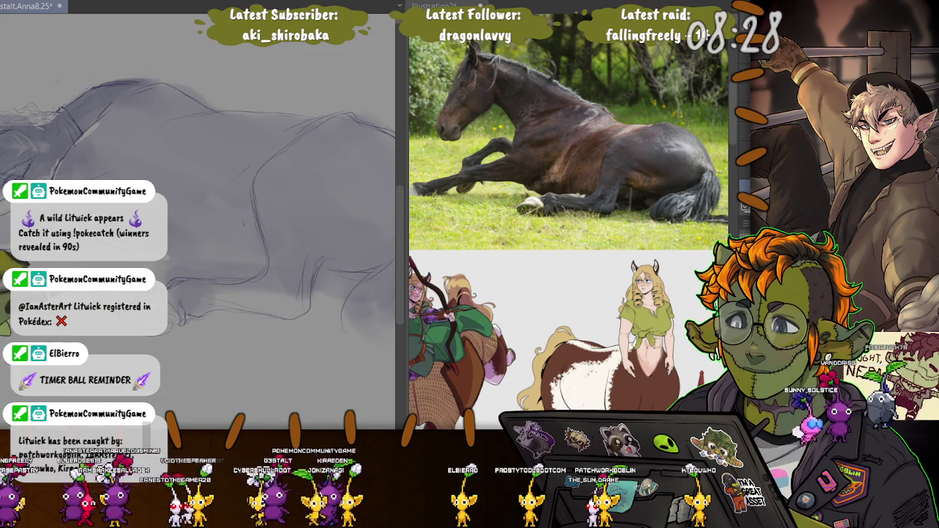
# Step: Brush grey shading across the upper part of the sketch
pyautogui.moveTo(27, 123); pyautogui.dragTo(379, 150)
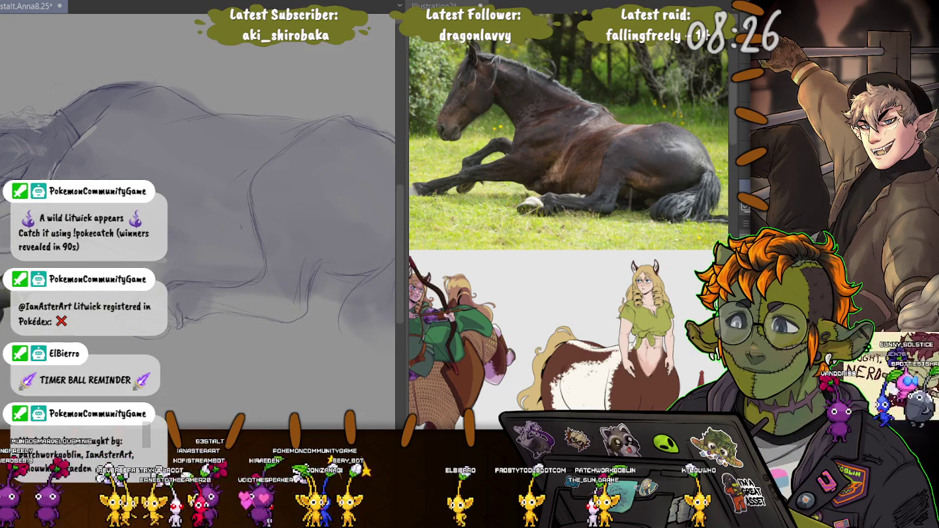
pyautogui.scroll(3, 195, 261)
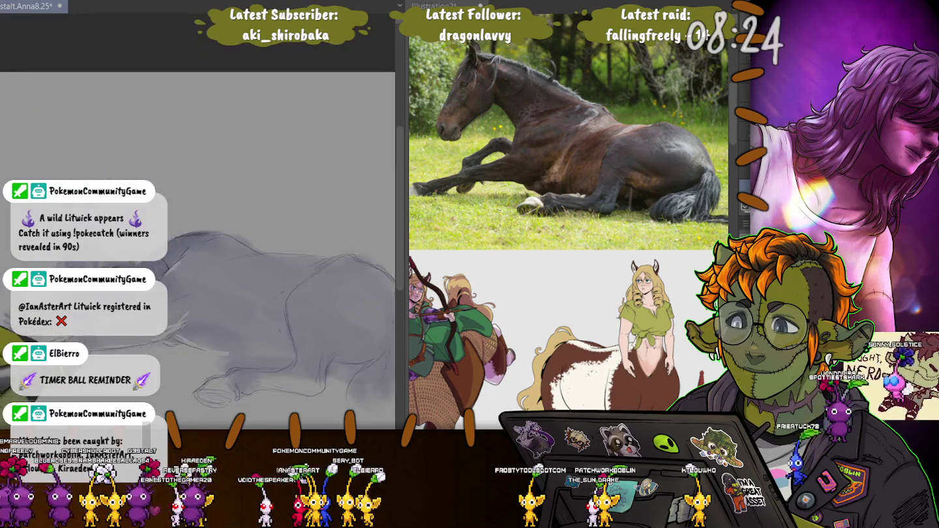
pyautogui.scroll(-3, 196, 261)
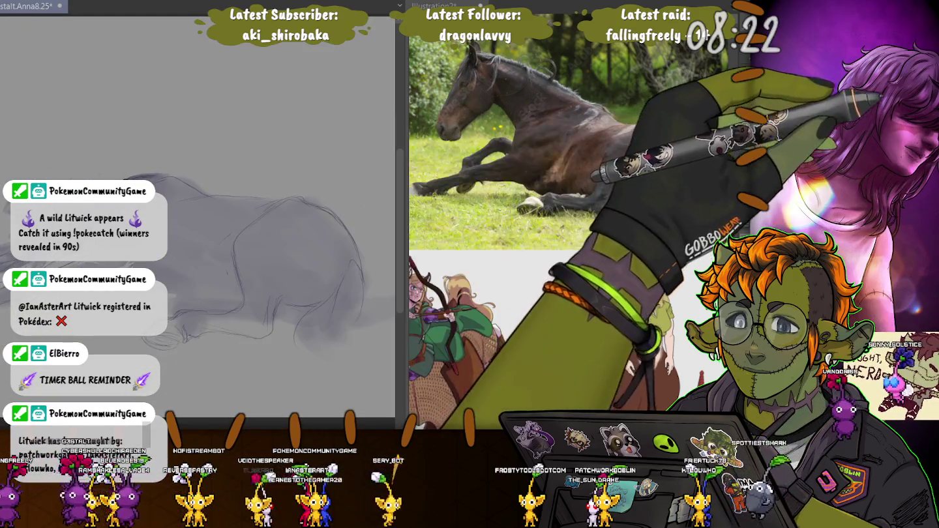
# Step: Add a short stroke near the bottom and lasso the horse's hindquarters for transforming
pyautogui.moveTo(113, 361); pyautogui.dragTo(225, 361)
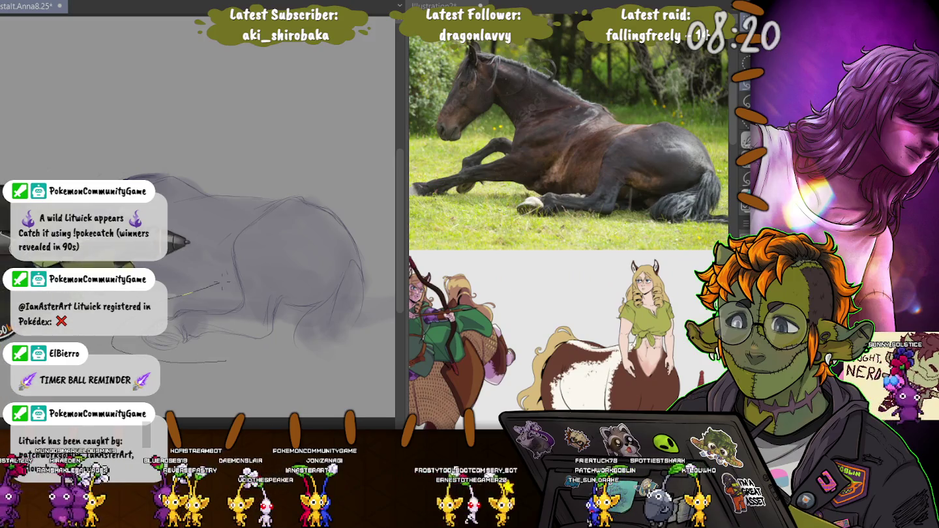
pyautogui.moveTo(219, 234); pyautogui.dragTo(190, 363)
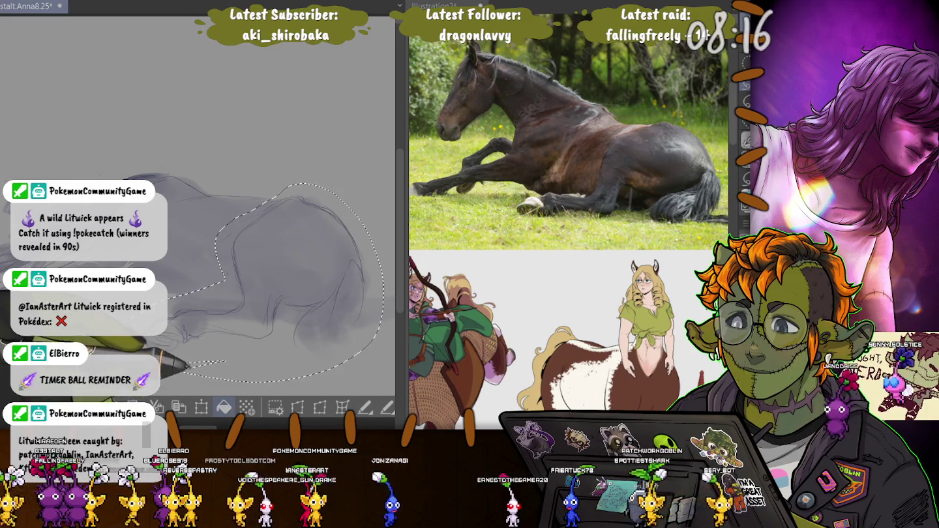
pyautogui.click(201, 408)
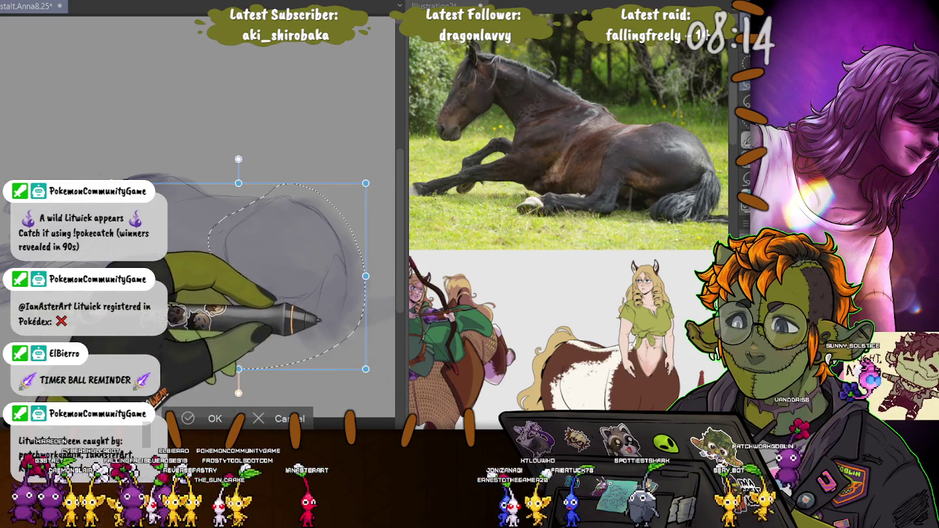
# Step: Nudge the lassoed hindquarters slightly left, commit the transform, and deselect
pyautogui.moveTo(238, 275); pyautogui.dragTo(232, 275)
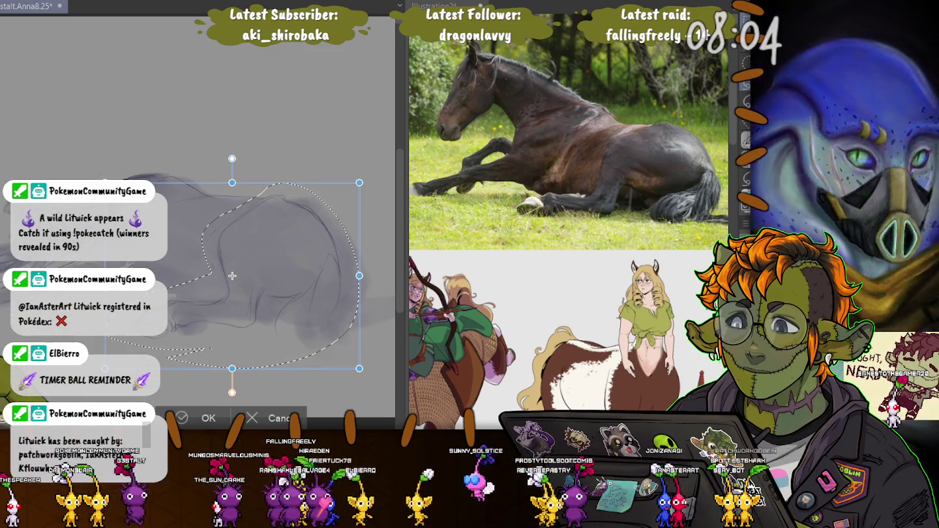
pyautogui.press('Return')
pyautogui.scroll(2, 231, 277)
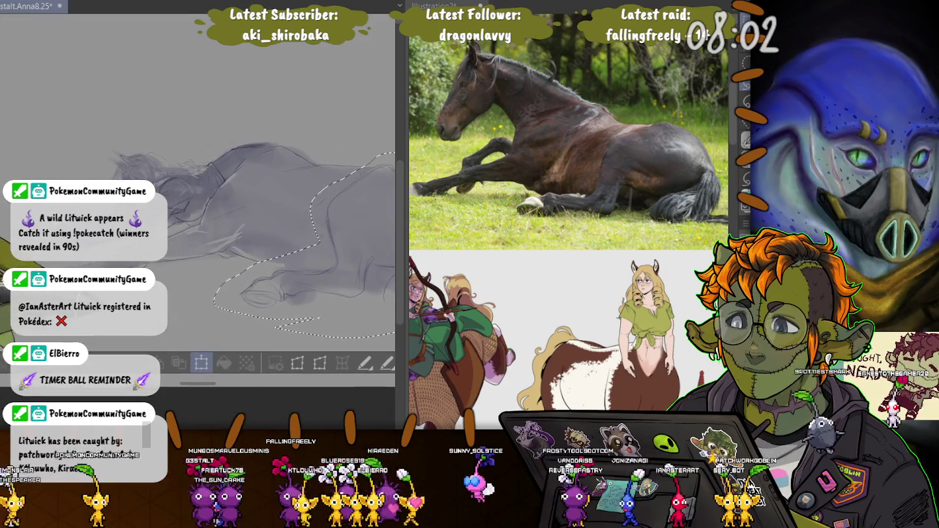
pyautogui.hotkey('ctrl', 't')
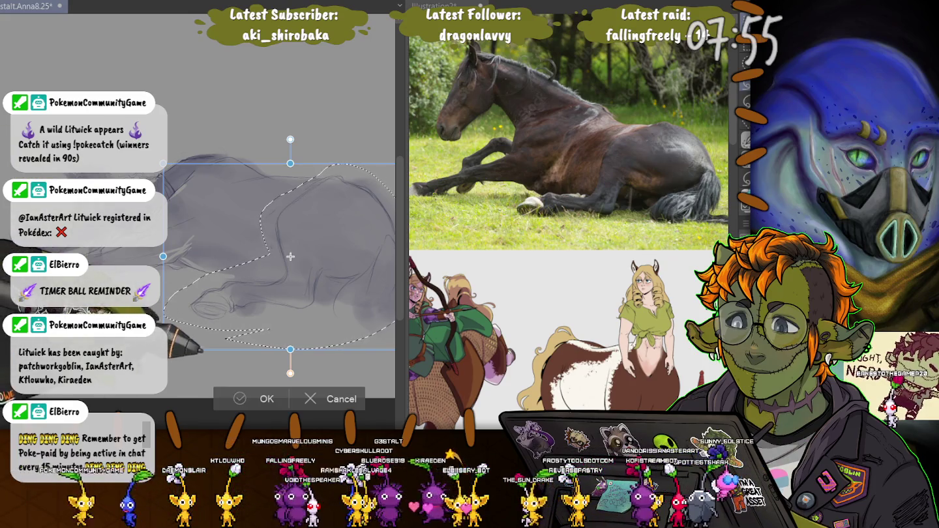
pyautogui.press('Return')
pyautogui.hotkey('ctrl', 'd')
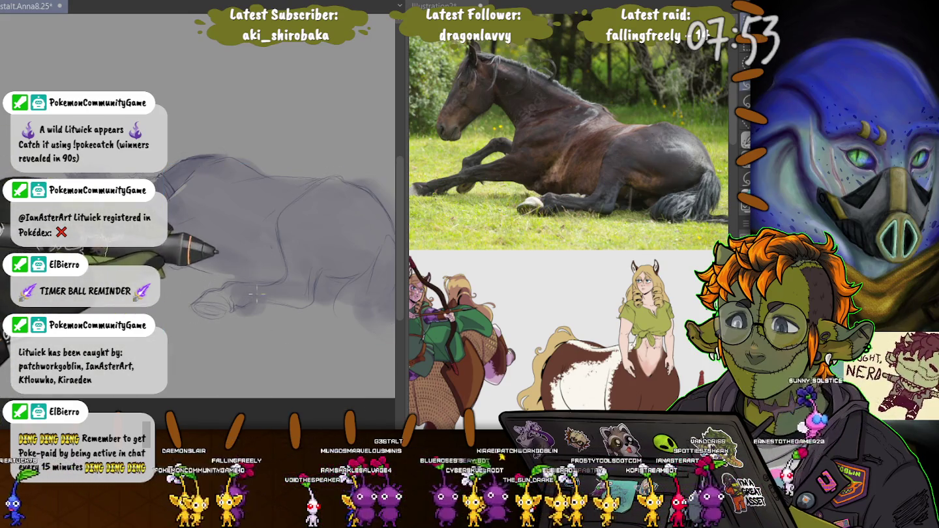
# Step: Lasso a section of the horse's body and nudge it slightly up and left
pyautogui.moveTo(271, 220); pyautogui.dragTo(322, 301)
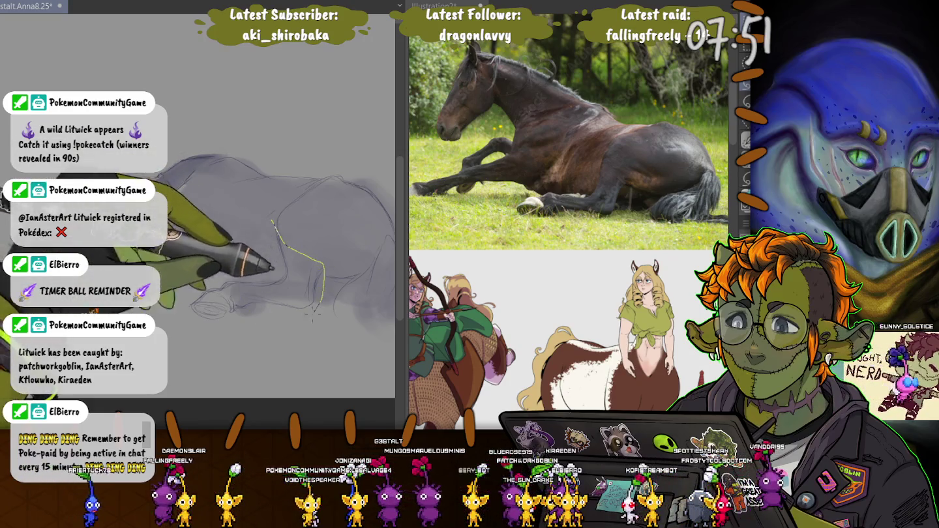
pyautogui.moveTo(254, 260); pyautogui.dragTo(272, 223)
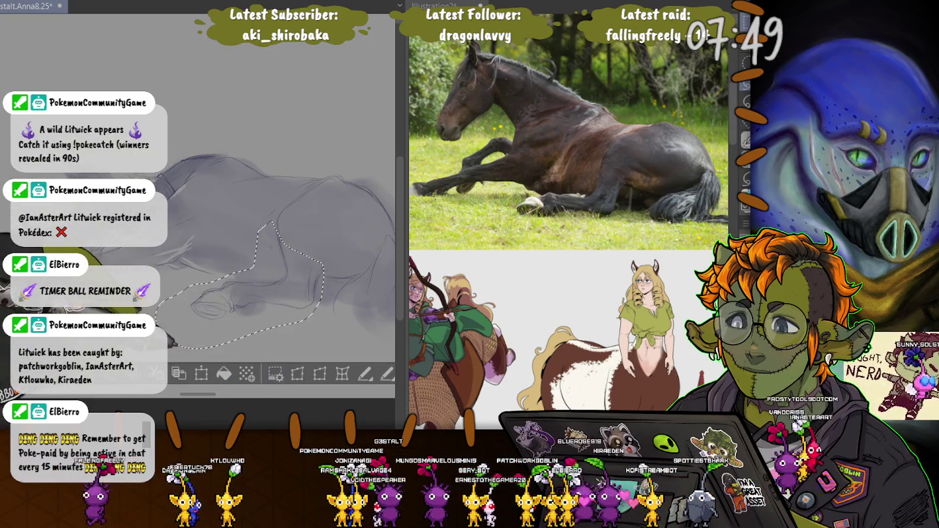
pyautogui.hotkey('ctrl', 't')
pyautogui.moveTo(238, 285); pyautogui.dragTo(233, 282)
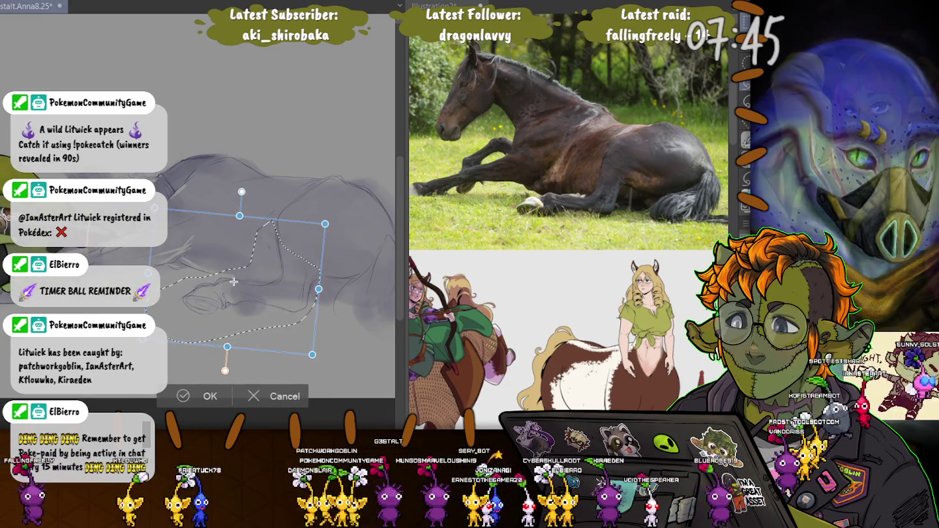
pyautogui.press('Return')
pyautogui.hotkey('ctrl', 'd')
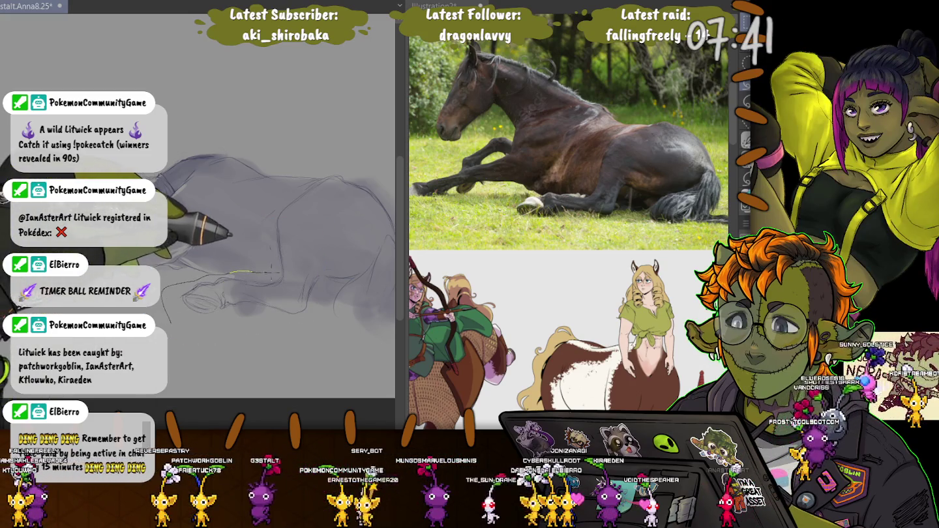
# Step: Lasso the tucked hoof and shift it slightly right and down
pyautogui.moveTo(226, 272); pyautogui.dragTo(215, 274)
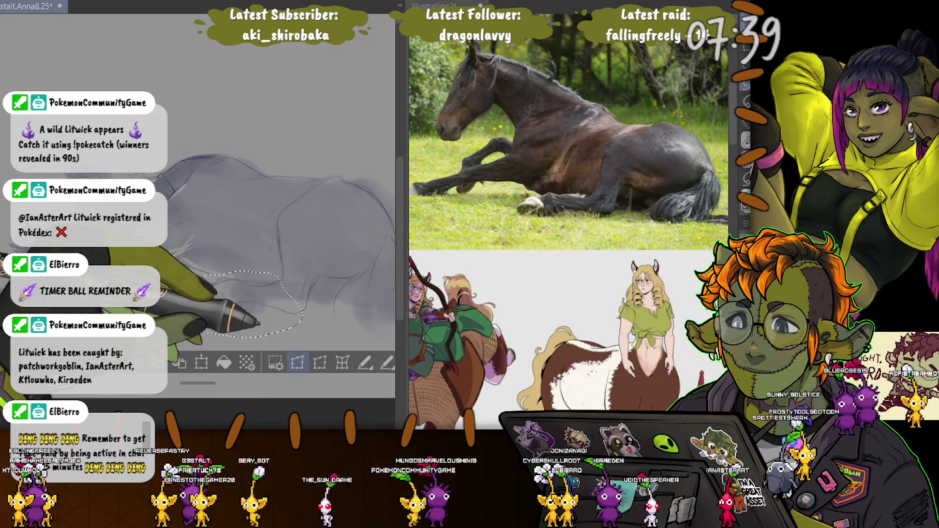
pyautogui.hotkey('ctrl', 't')
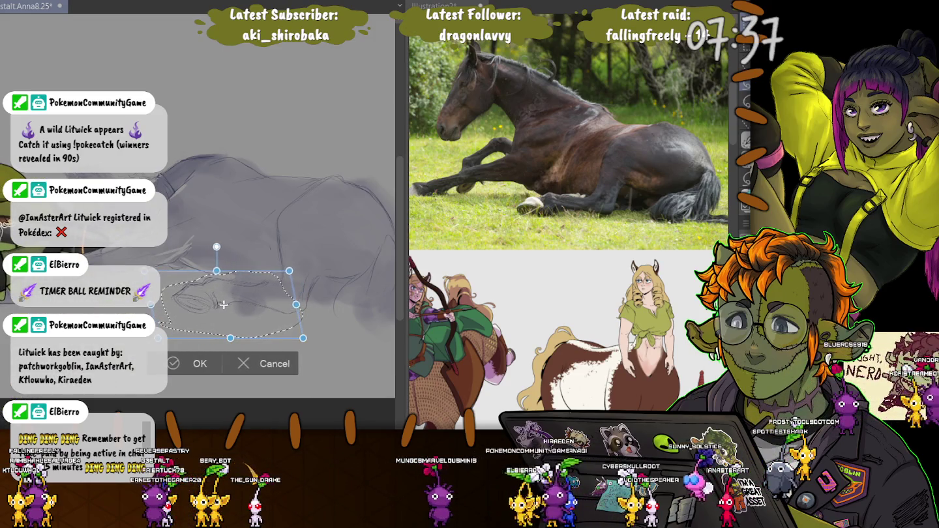
pyautogui.moveTo(224, 304)
pyautogui.mouseDown()
pyautogui.moveTo(231, 309)
pyautogui.moveTo(228, 302)
pyautogui.mouseUp()
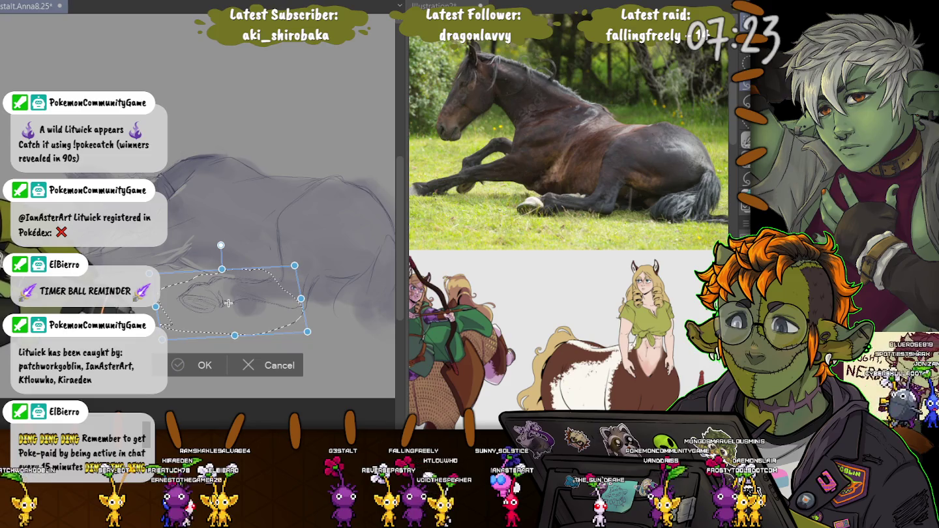
pyautogui.moveTo(229, 302); pyautogui.dragTo(231, 310)
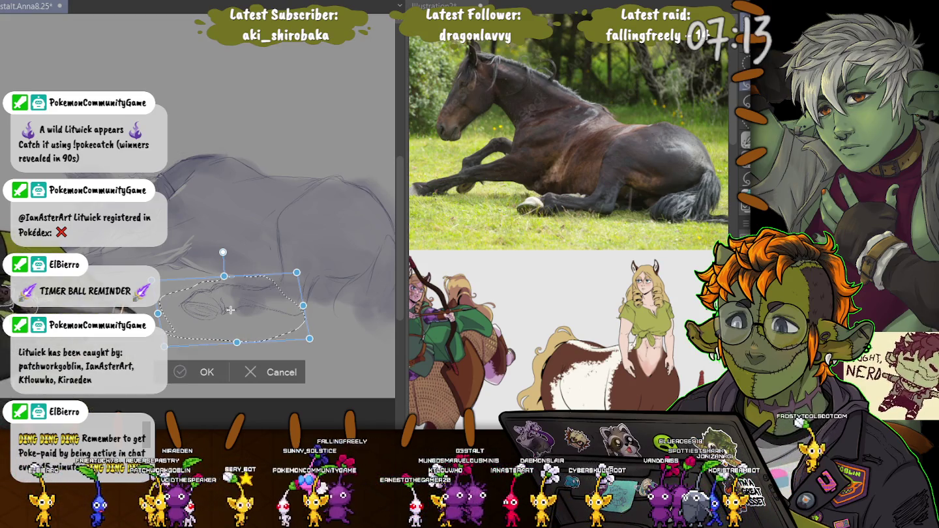
pyautogui.press('Return')
pyautogui.hotkey('ctrl', 'd')
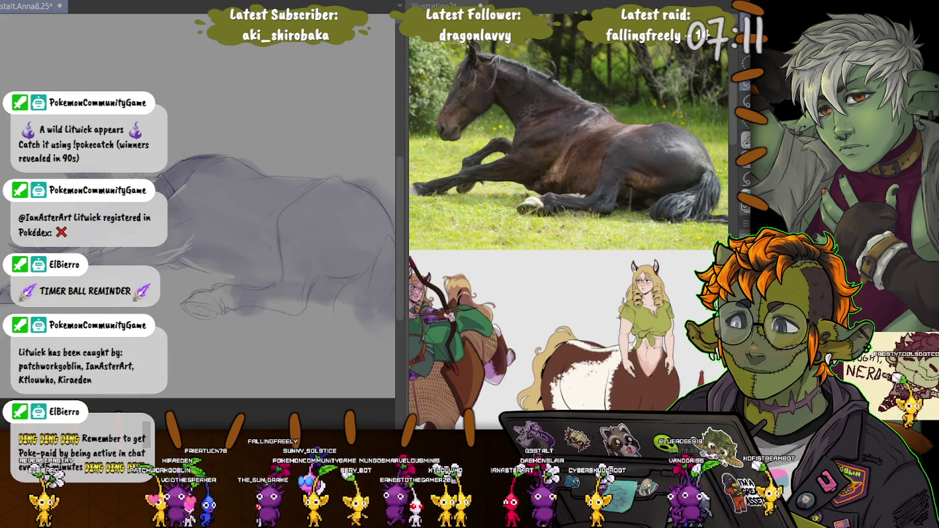
# Step: Undo the last transform and lasso another part of the horse's body
pyautogui.hotkey('ctrl', 'z')
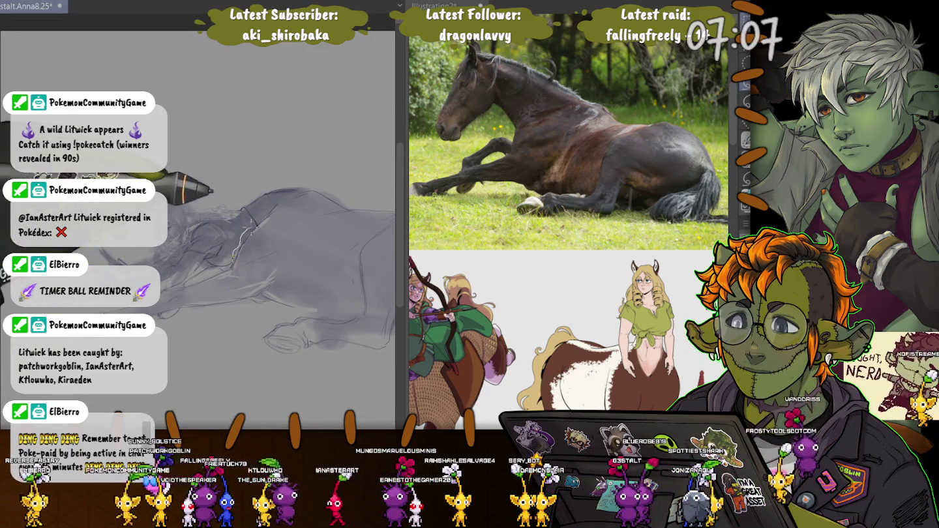
pyautogui.moveTo(233, 257); pyautogui.dragTo(297, 304)
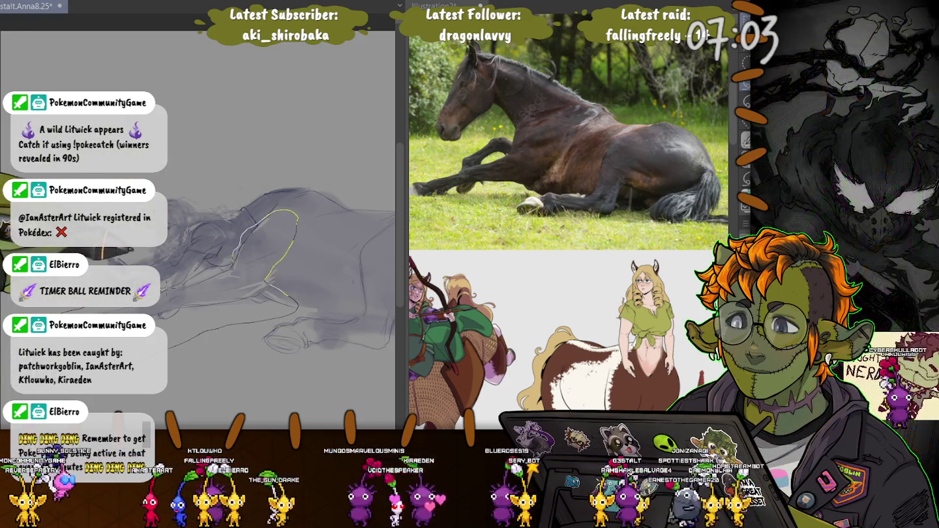
pyautogui.moveTo(296, 304); pyautogui.dragTo(184, 343)
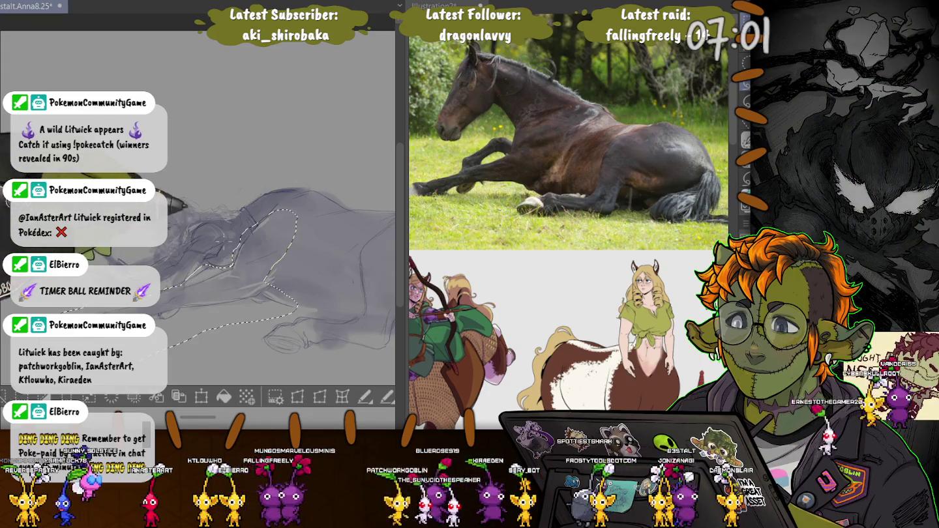
pyautogui.click(201, 396)
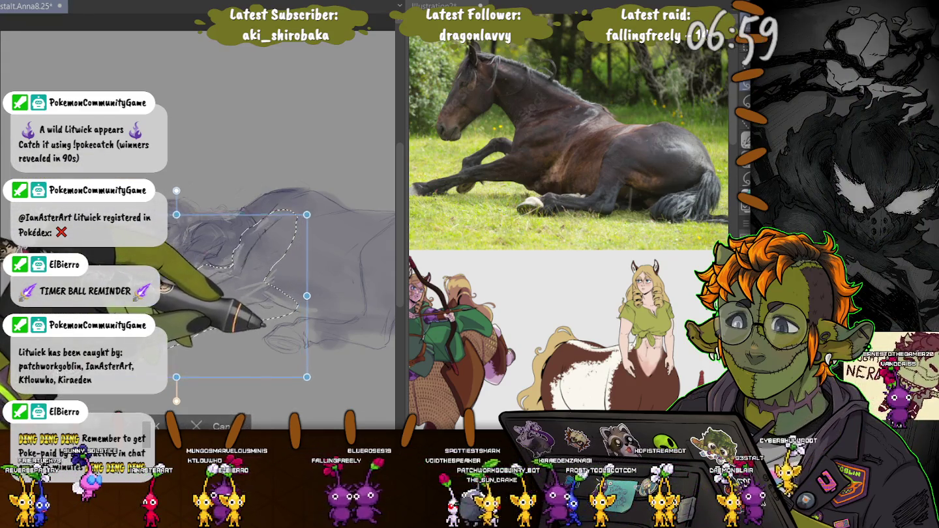
# Step: Shift and reshape the selected body section slightly, commit, and deselect
pyautogui.moveTo(164, 292); pyautogui.dragTo(164, 300)
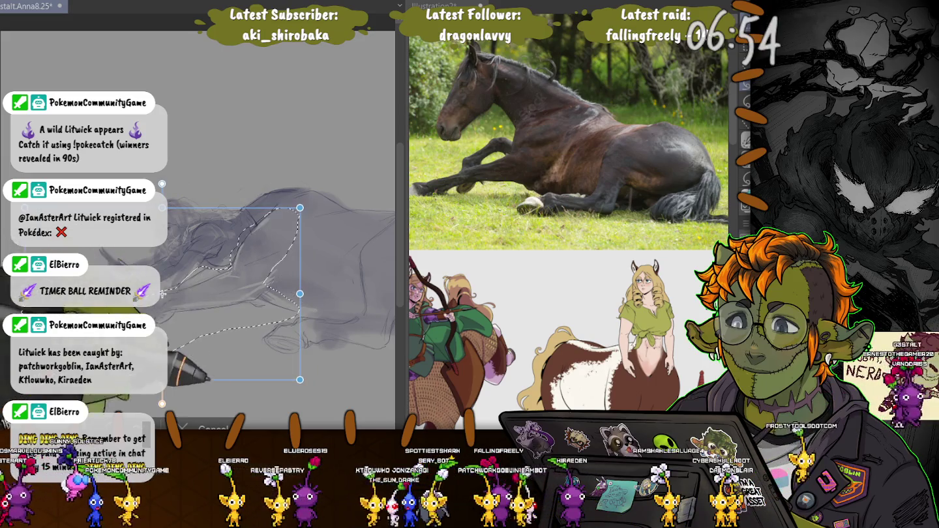
pyautogui.moveTo(194, 300)
pyautogui.mouseDown()
pyautogui.moveTo(257, 335)
pyautogui.moveTo(161, 293)
pyautogui.mouseUp()
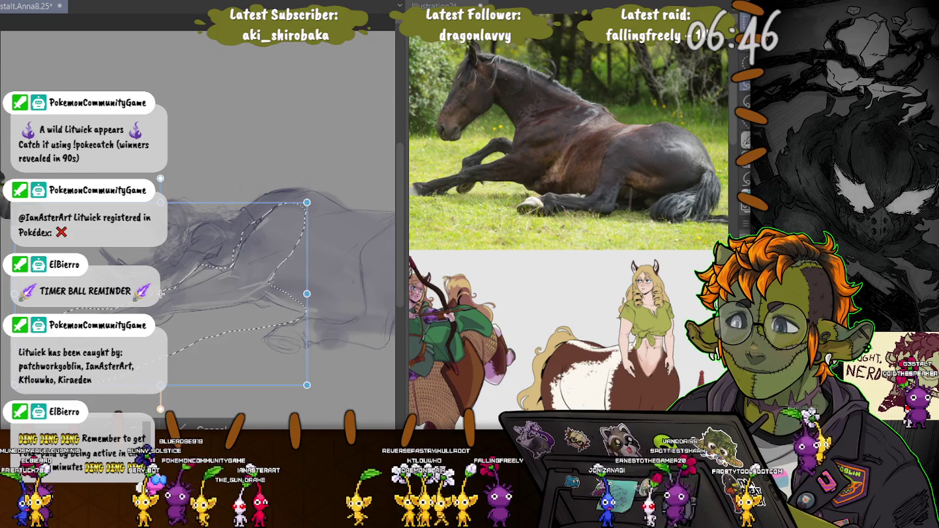
pyautogui.press('Return')
pyautogui.hotkey('ctrl', 'd')
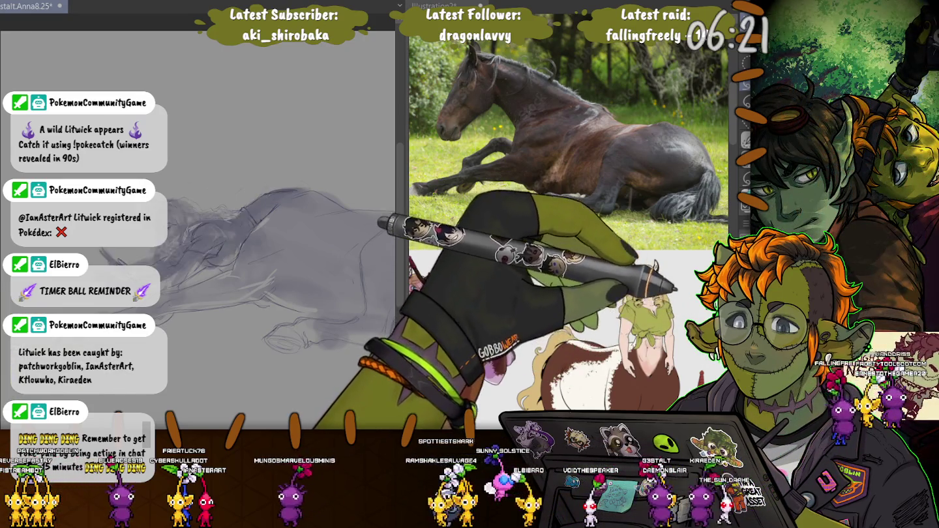
# Step: Hide the grey shading so only the line art shows
pyautogui.press('Delete')
pyautogui.scroll(3, 196, 261)
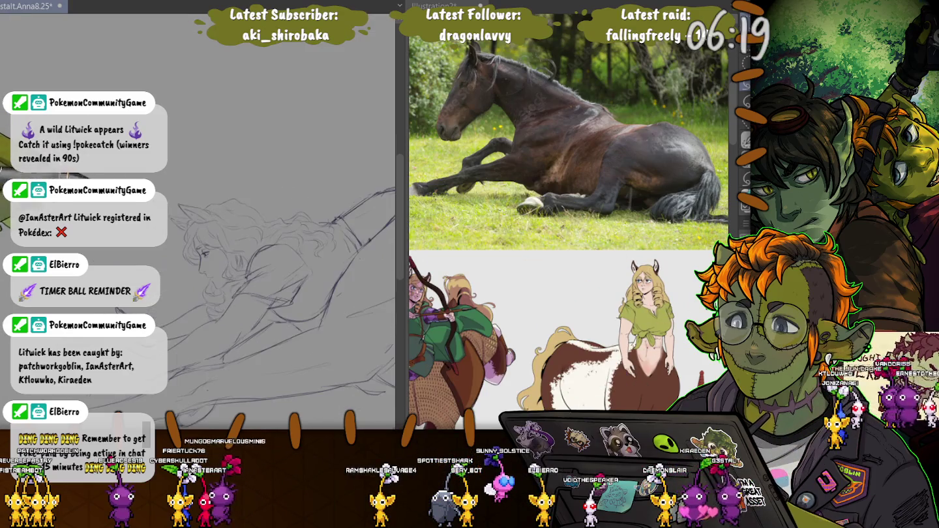
pyautogui.scroll(-3, 267, 273)
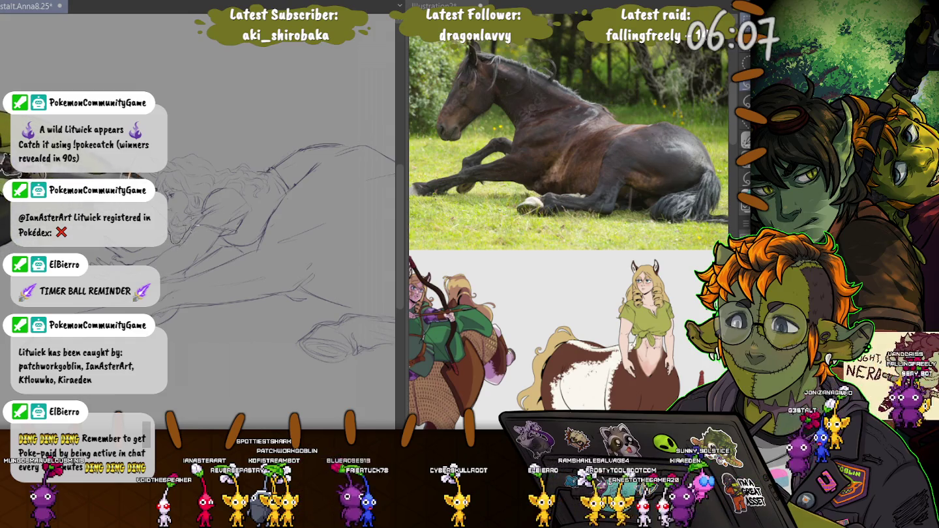
# Step: Lasso the centaur's head and nudge it slightly upward
pyautogui.moveTo(168, 124); pyautogui.dragTo(176, 242)
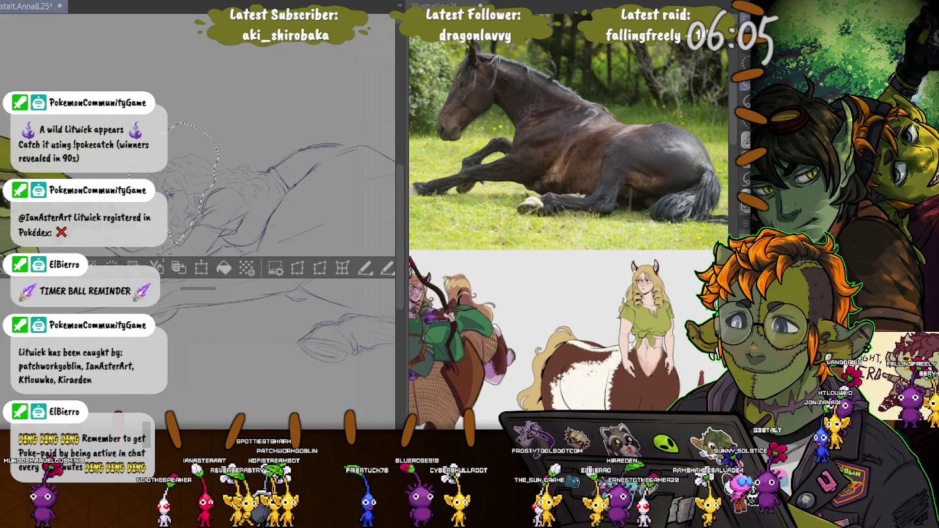
pyautogui.hotkey('ctrl', 't')
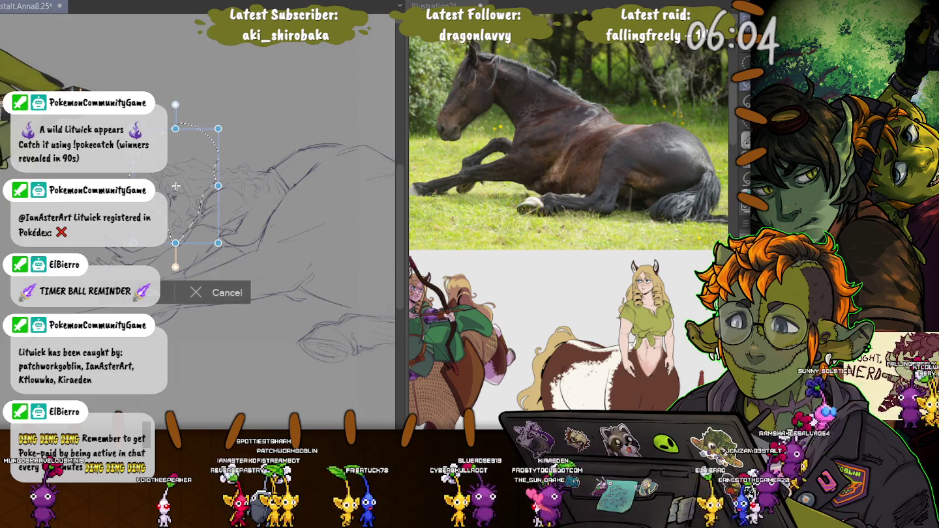
pyautogui.moveTo(177, 188); pyautogui.dragTo(178, 186)
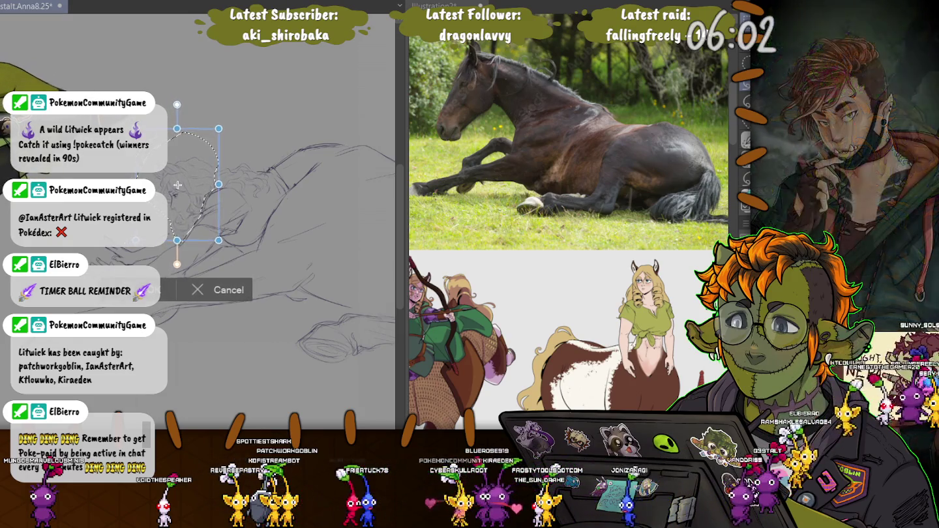
pyautogui.press('Return')
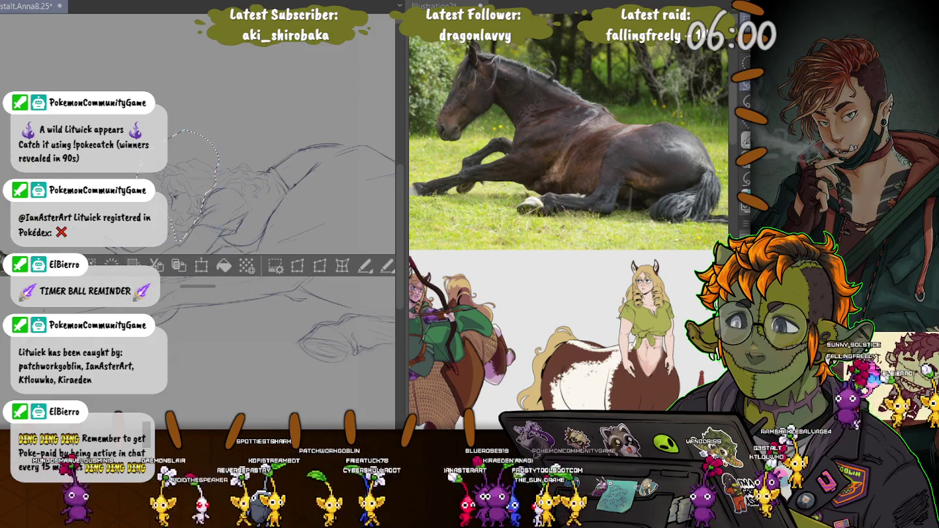
pyautogui.hotkey('ctrl', 'd')
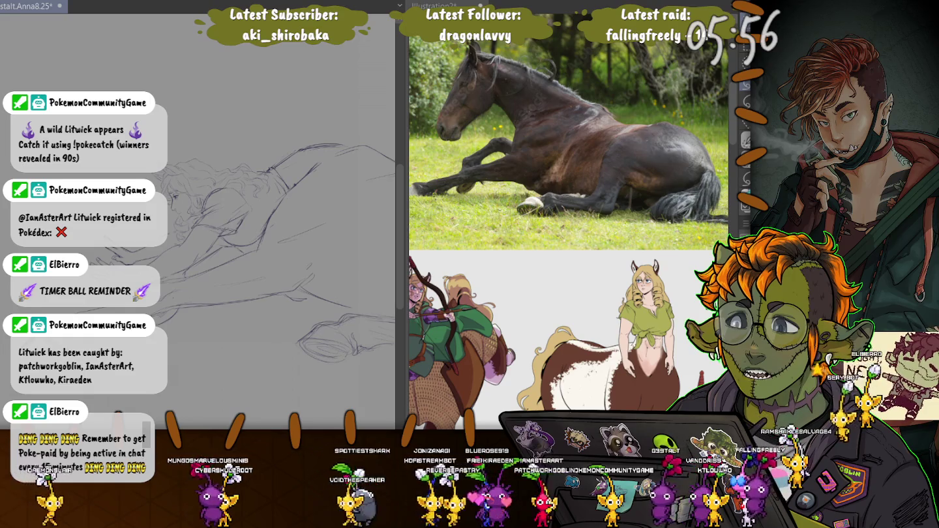
# Step: Restore the head selection and rotate the head about 15° clockwise
pyautogui.moveTo(179, 125); pyautogui.dragTo(168, 244)
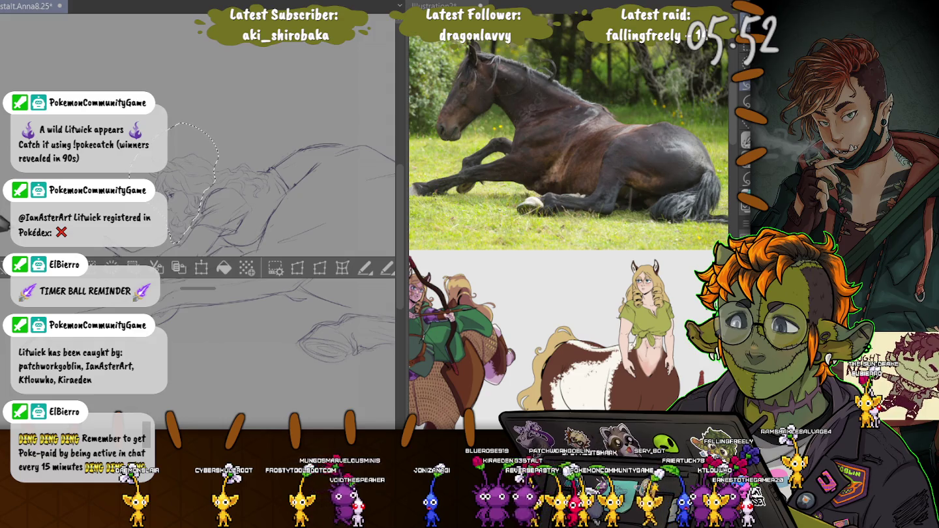
pyautogui.hotkey('ctrl', 'd')
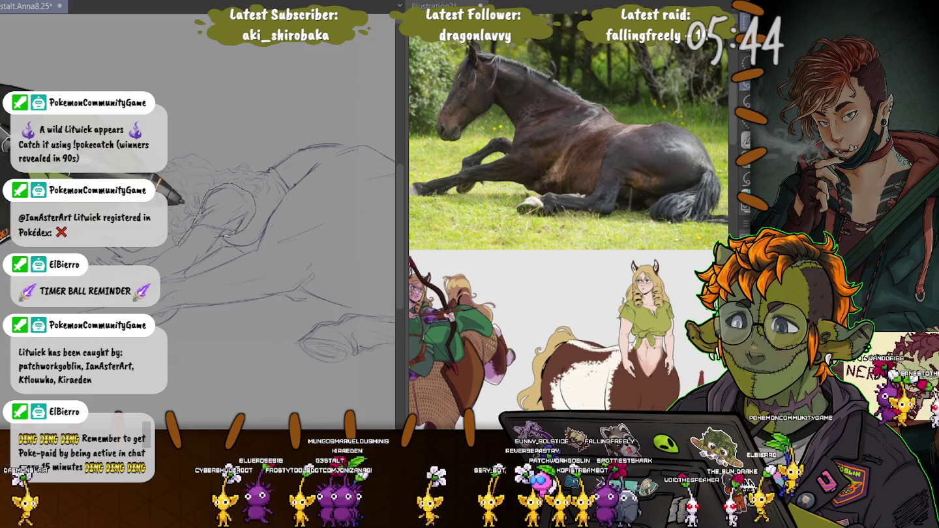
pyautogui.hotkey('ctrl', 'shift', 'd')
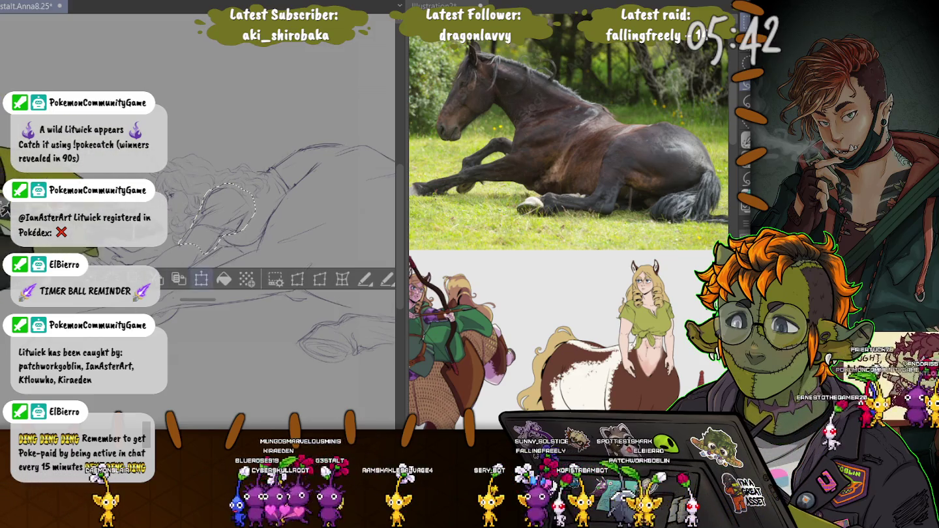
pyautogui.hotkey('ctrl', 't')
pyautogui.moveTo(215, 280); pyautogui.dragTo(202, 276)
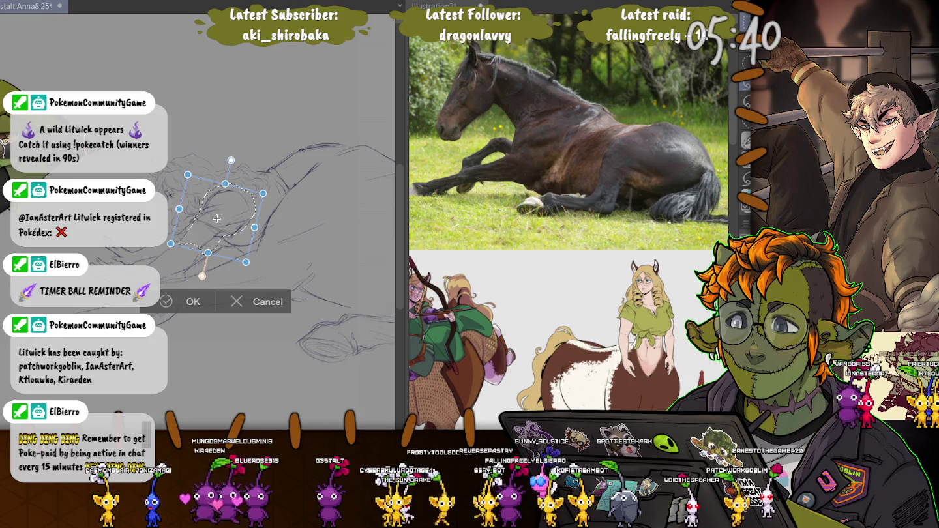
# Step: Commit the 15° head rotation and restore the head selection
pyautogui.press('Return')
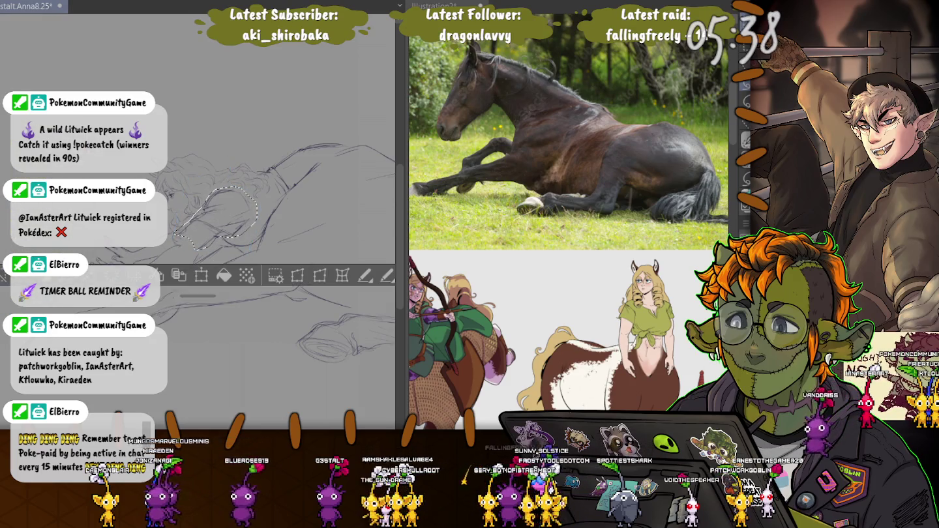
pyautogui.hotkey('ctrl', 'd')
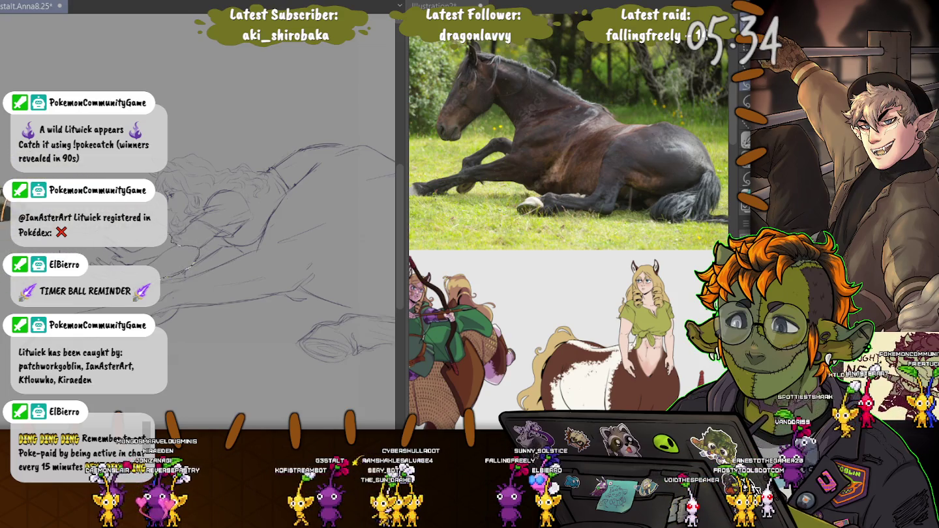
pyautogui.hotkey('ctrl', 'shift', 'd')
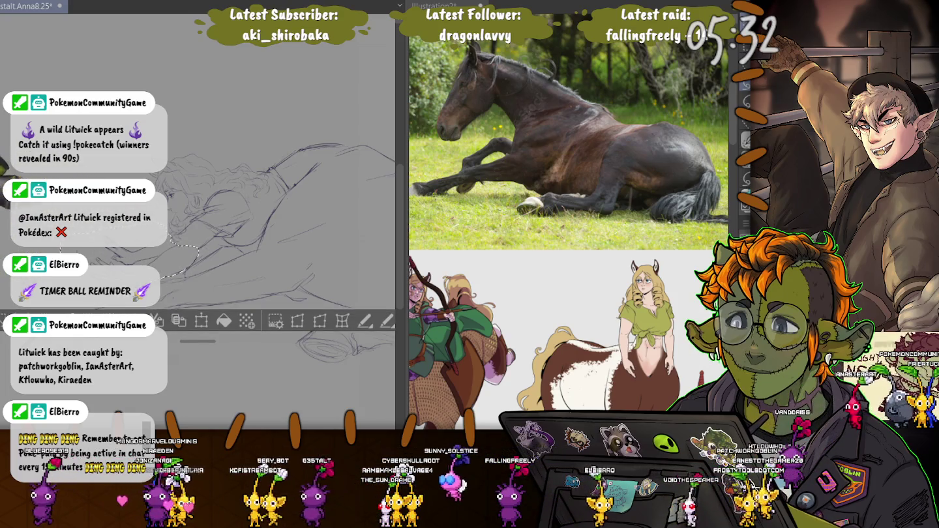
# Step: Move the head slightly lower with a small extra tilt and commit it
pyautogui.hotkey('ctrl', 't')
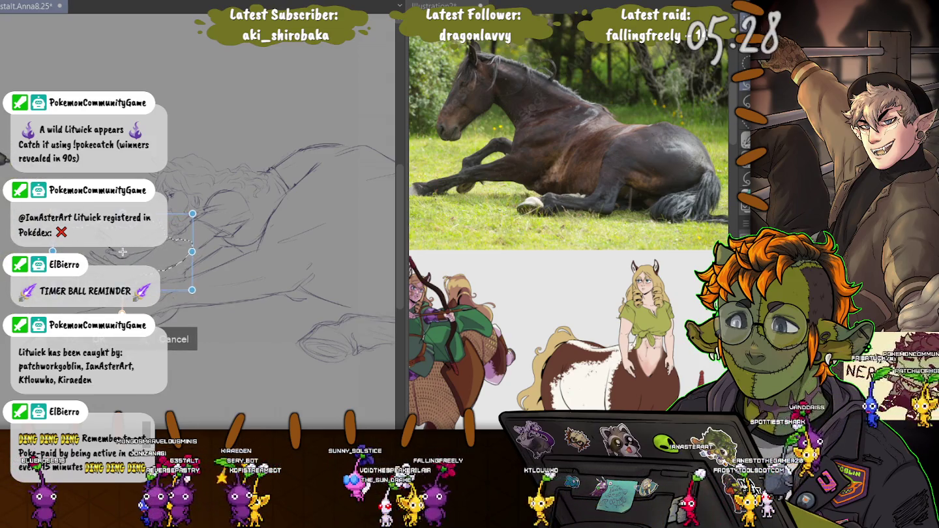
pyautogui.moveTo(122, 251); pyautogui.dragTo(122, 251)
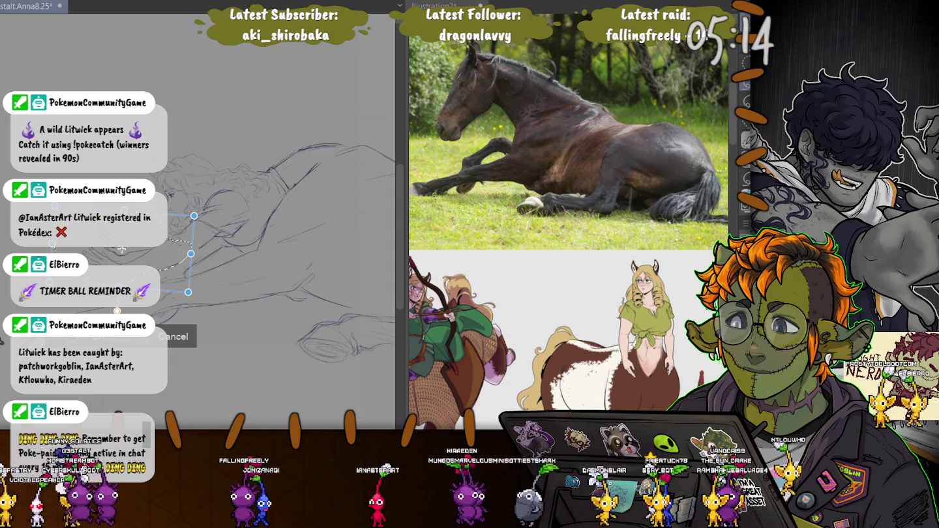
pyautogui.moveTo(121, 249)
pyautogui.mouseDown()
pyautogui.moveTo(119, 265)
pyautogui.moveTo(128, 255)
pyautogui.mouseUp()
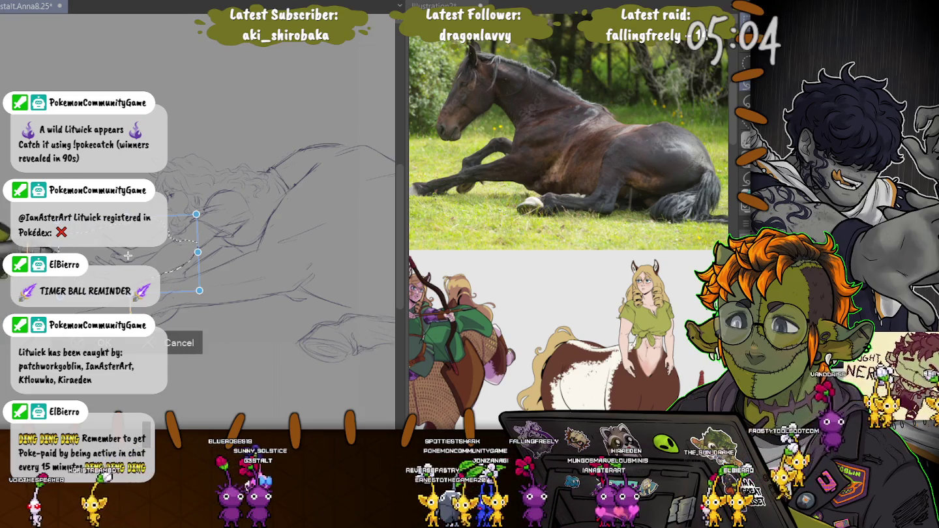
pyautogui.press('Return')
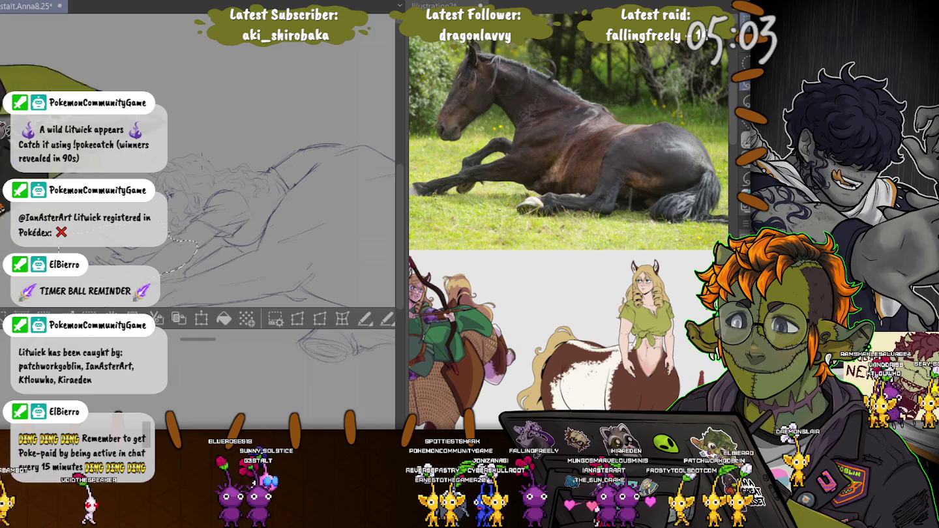